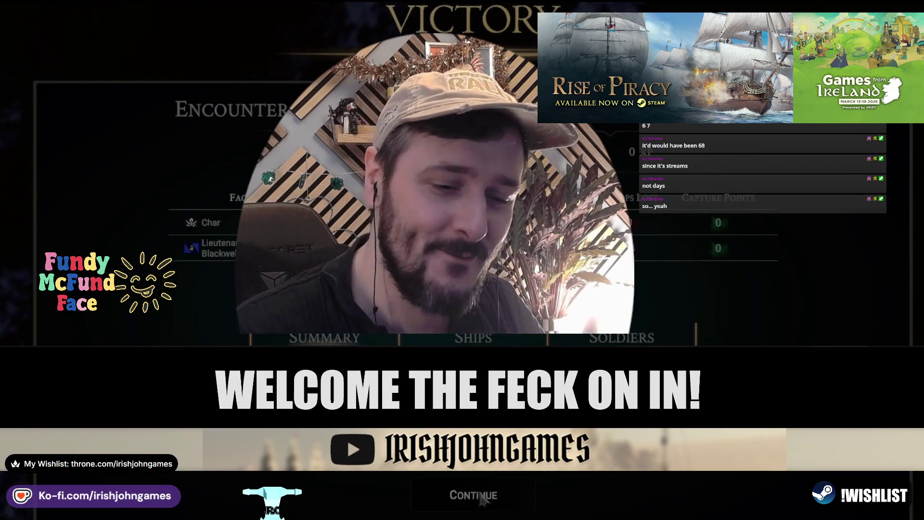
Step: Continue past the victory results, decline the Loot tutorial, and open Ironwood Haven's market
click(492, 500)
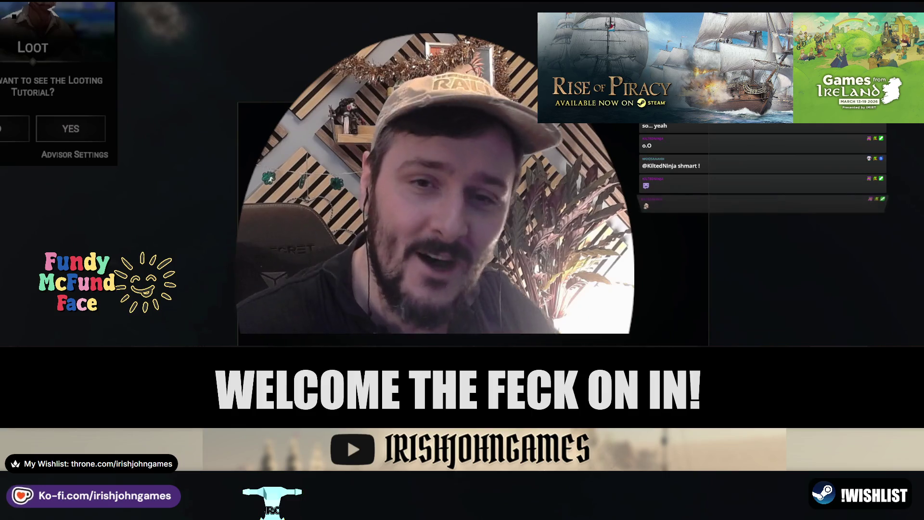
click(14, 129)
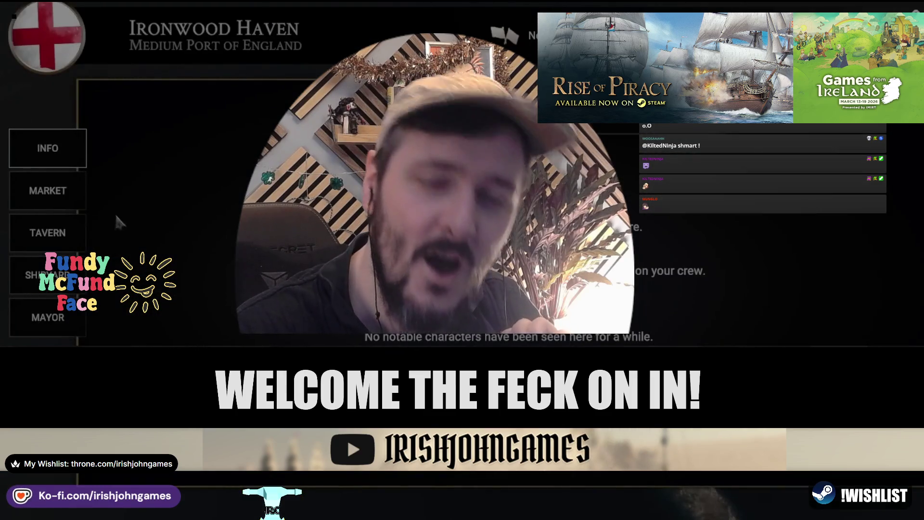
click(83, 195)
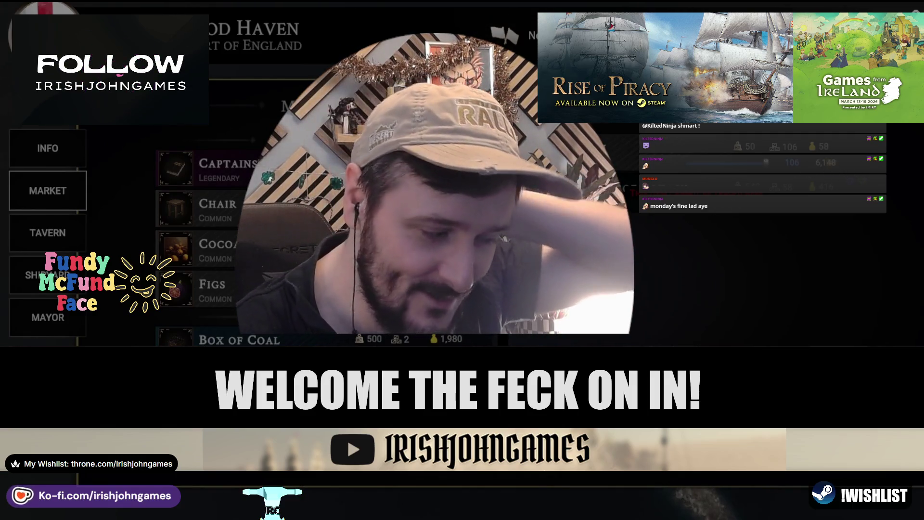
Step: Scroll through the market goods list, then switch to the port's shipyard
scroll(337, 251, down, 2)
scroll(207, 241, down, 3)
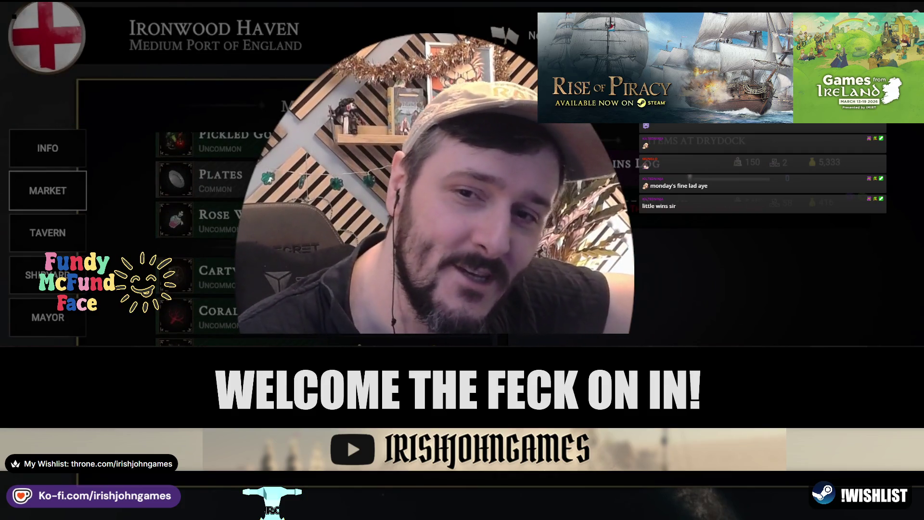
scroll(207, 241, up, 3)
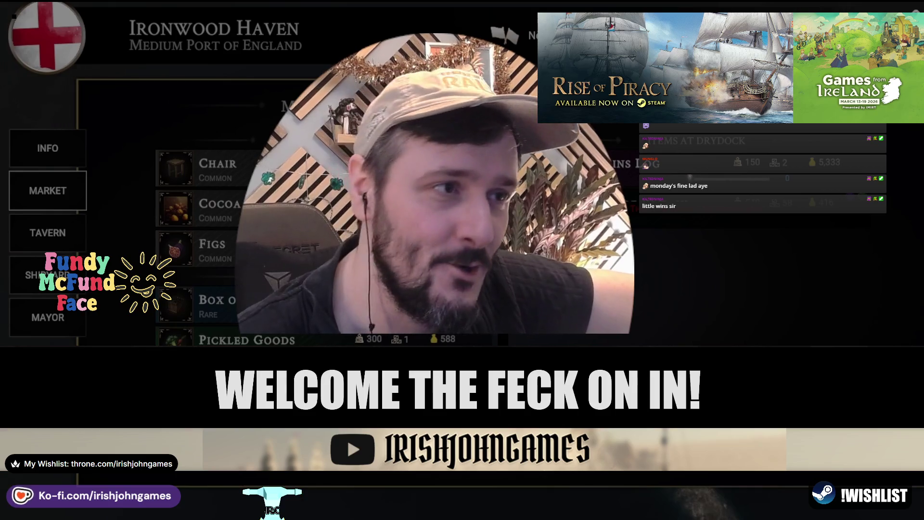
scroll(207, 241, down, 2)
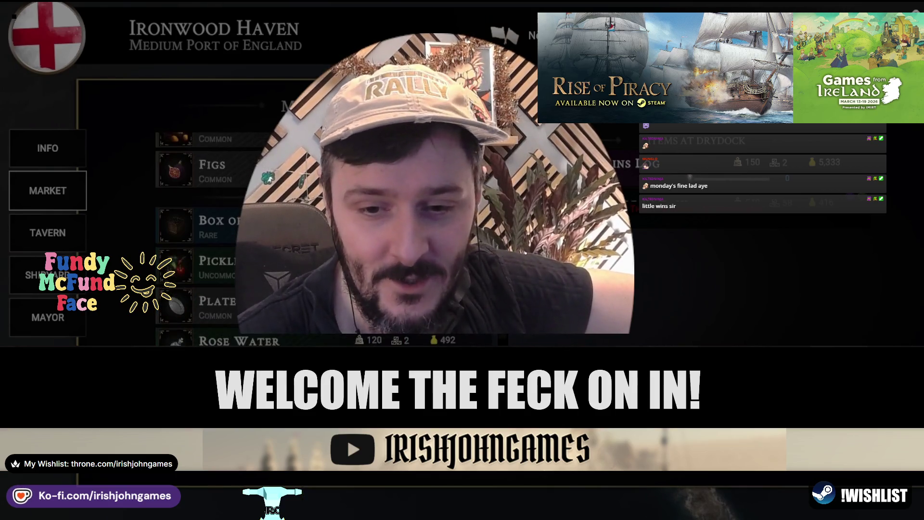
scroll(207, 241, up, 2)
click(48, 275)
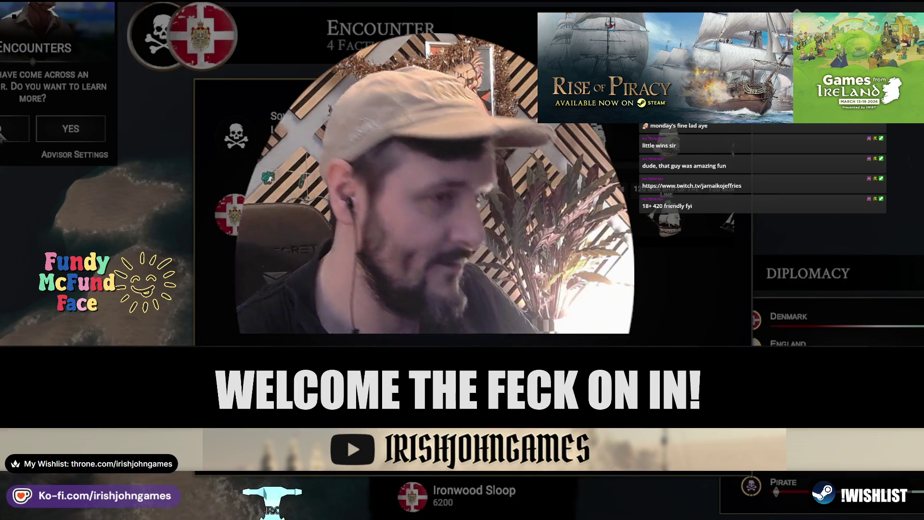
Step: Close the Encounters advisor prompt together with the Encounter panel
click(15, 129)
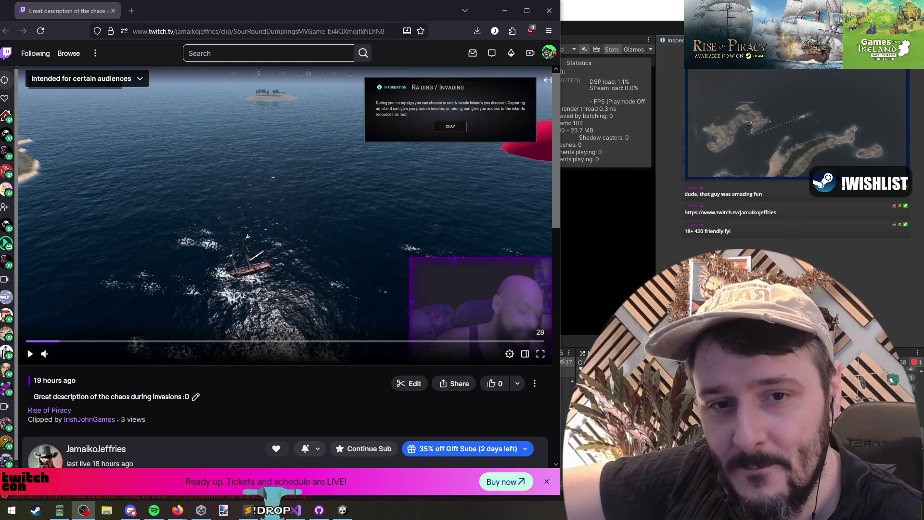
Step: Play the Twitch invasion-chaos clip, narrow the Firefox window, and close the clip's tab
click(305, 229)
mouse_move(137, 362)
drag(560, 191, 511, 191)
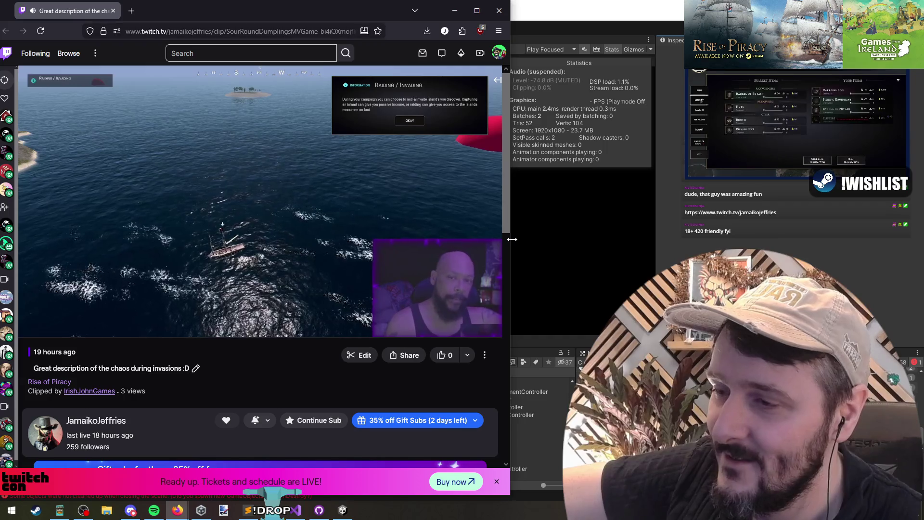
mouse_move(88, 168)
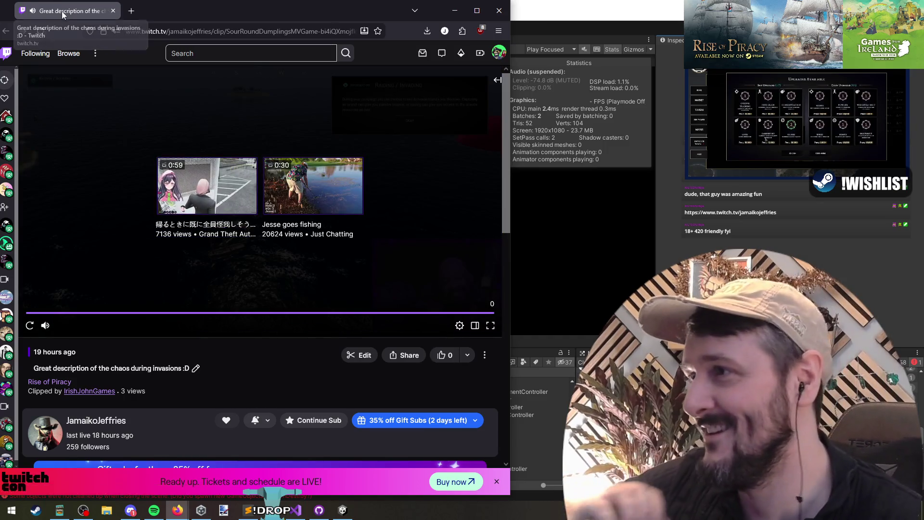
middle_click(62, 17)
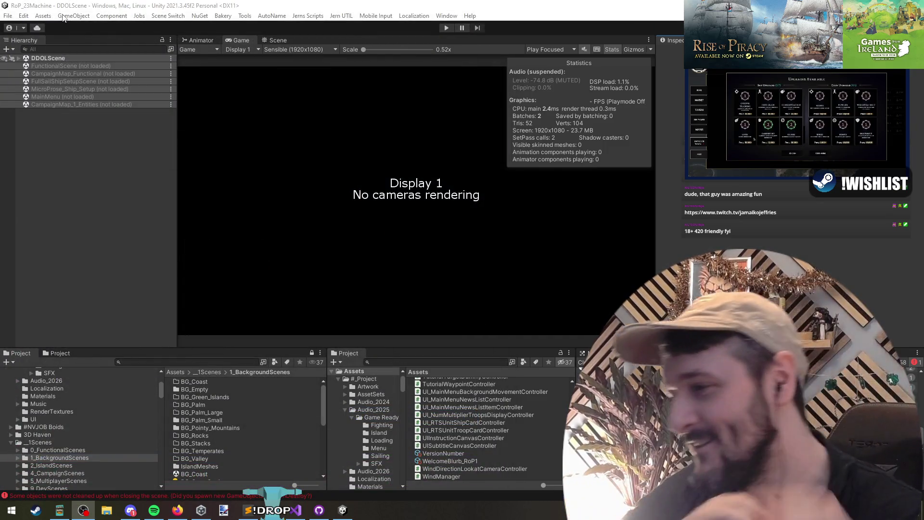
Step: Bring Unity forward and place the Discord general chat over the editor's left side
click(192, 280)
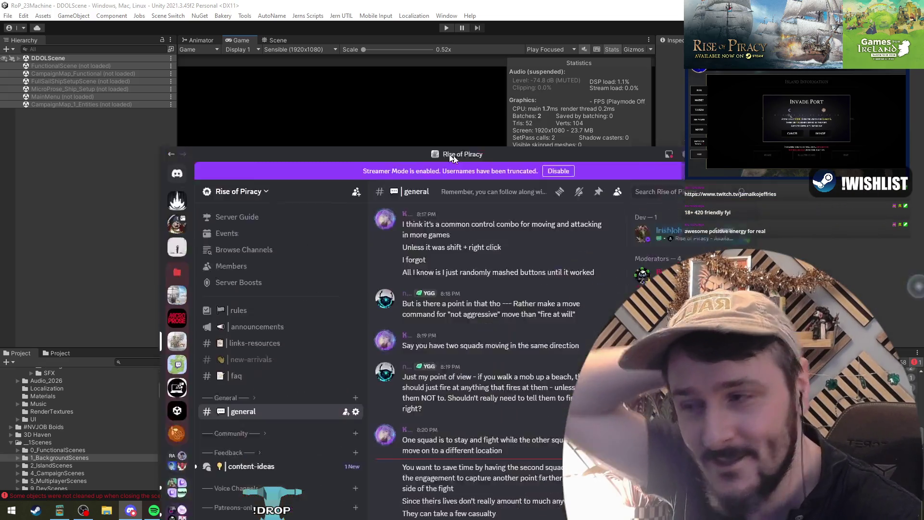
mouse_move(454, 155)
mouse_down()
mouse_move(277, 45)
mouse_move(270, 31)
mouse_up()
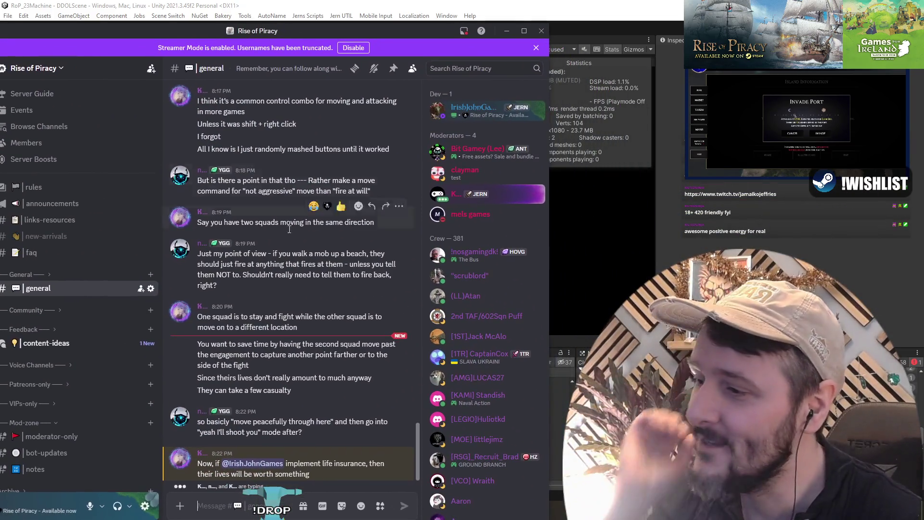
Step: Highlight the newest Discord general chat messages, then switch back to Unity
drag(308, 424, 315, 477)
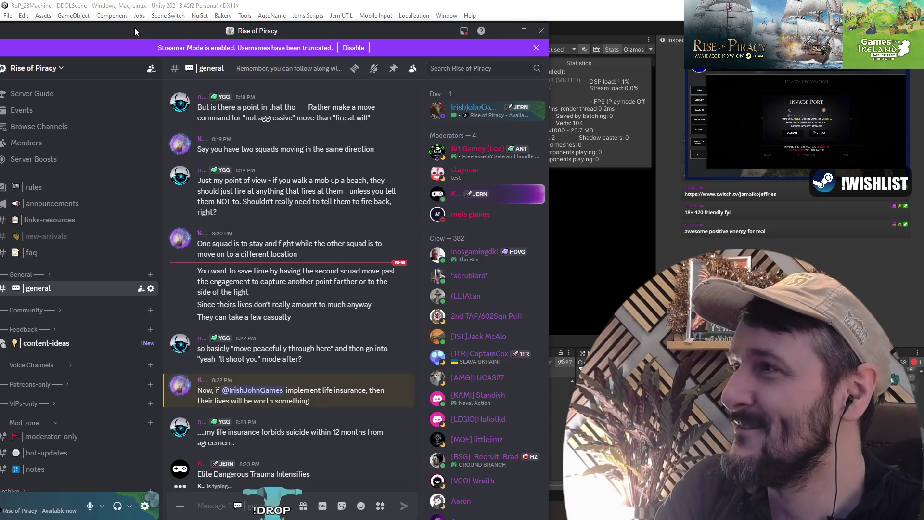
key(alt+Tab)
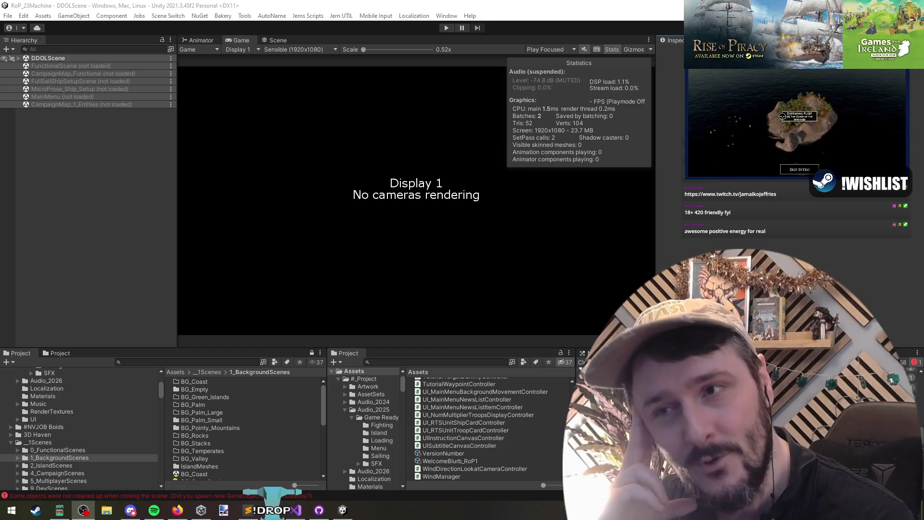
Step: Focus the Unity editor, then restore Discord on the #dev-updates channel
click(726, 243)
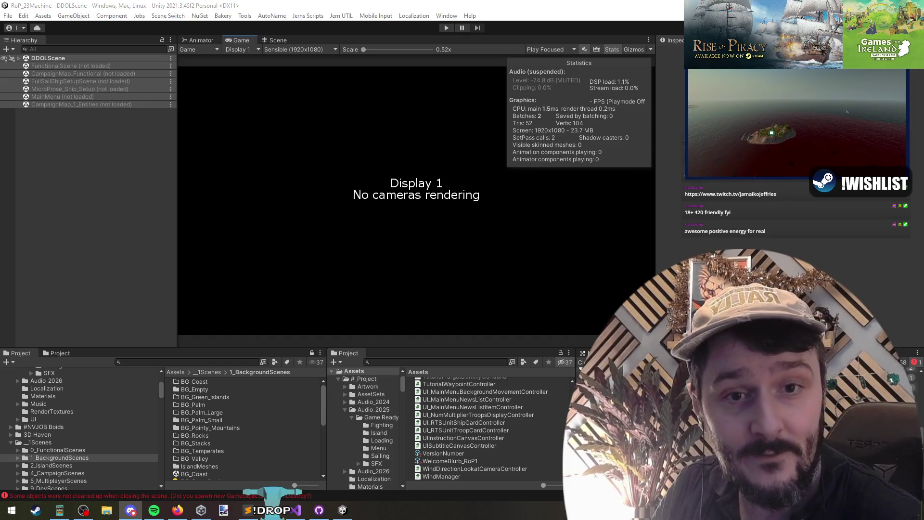
click(131, 510)
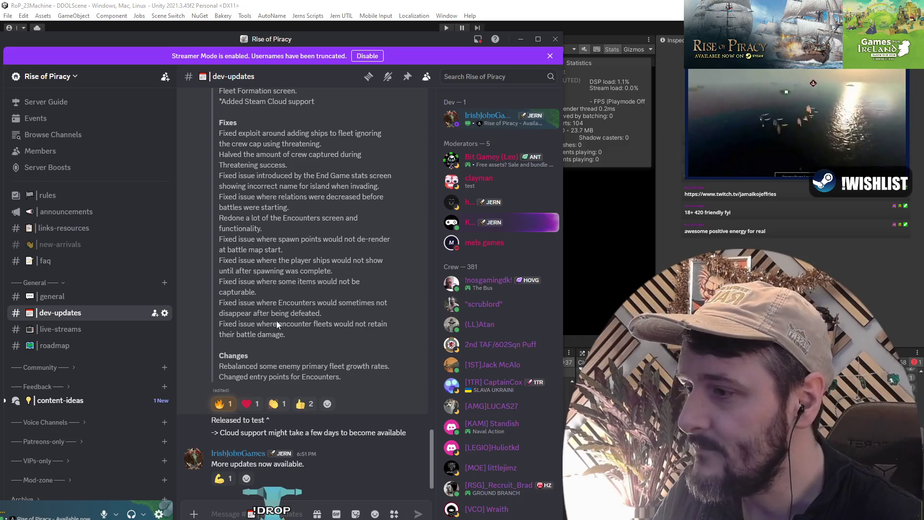
Step: Highlight the Fixes list of update 37 in #dev-updates, then clear the selection
scroll(277, 325, up, 5)
drag(564, 209, 852, 215)
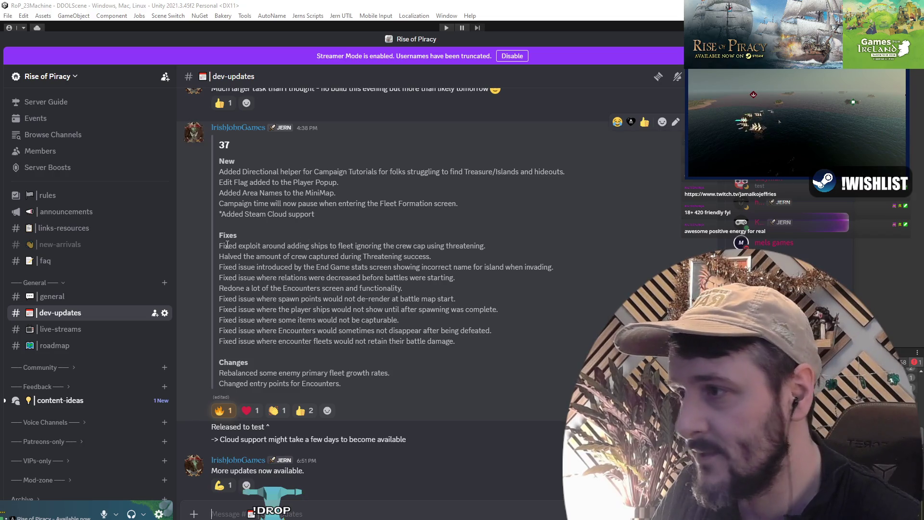
drag(225, 246, 476, 246)
mouse_move(426, 341)
mouse_down()
mouse_move(243, 267)
mouse_move(394, 341)
mouse_move(245, 266)
mouse_move(235, 248)
mouse_move(341, 256)
mouse_move(359, 332)
mouse_up()
drag(420, 335, 446, 339)
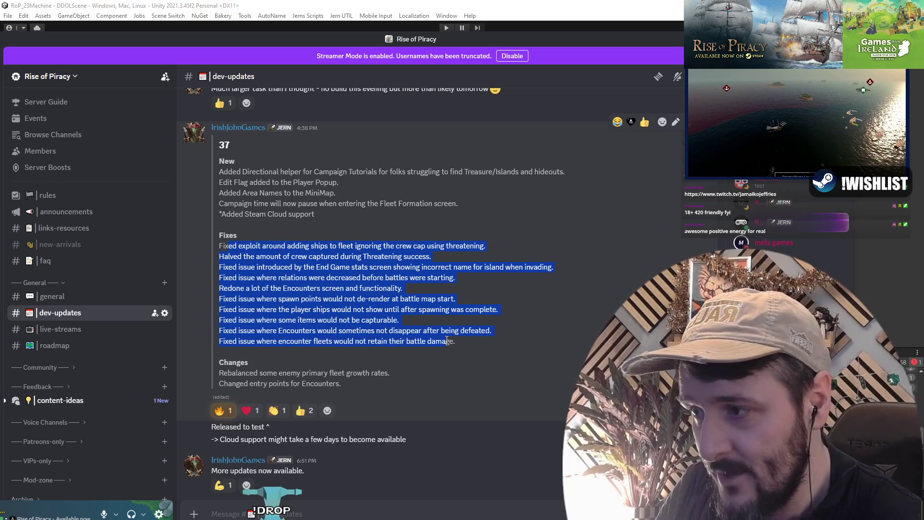
click(274, 263)
Step: Nudge the Discord window up-left and switch away from it to Visual Studio
mouse_move(259, 43)
mouse_down()
mouse_move(248, 68)
mouse_move(275, 92)
mouse_move(247, 30)
mouse_up()
scroll(299, 239, down, 1)
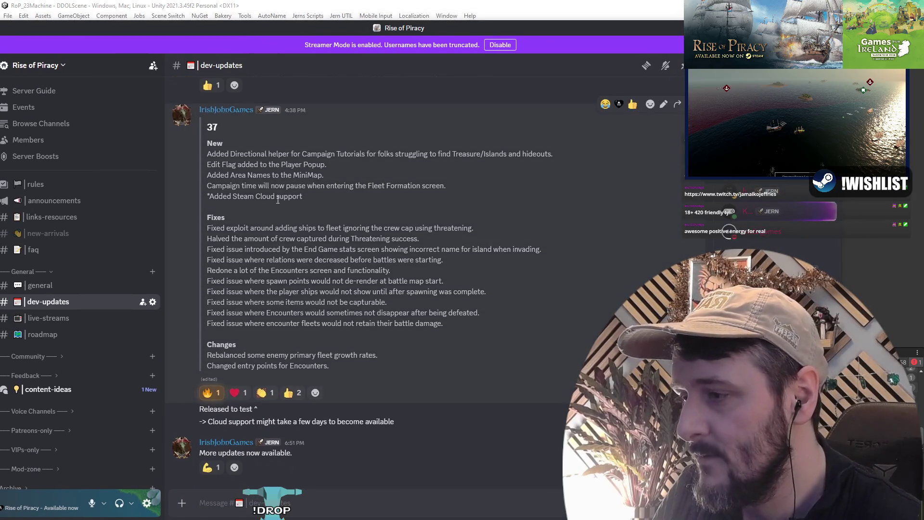
key(alt+Tab)
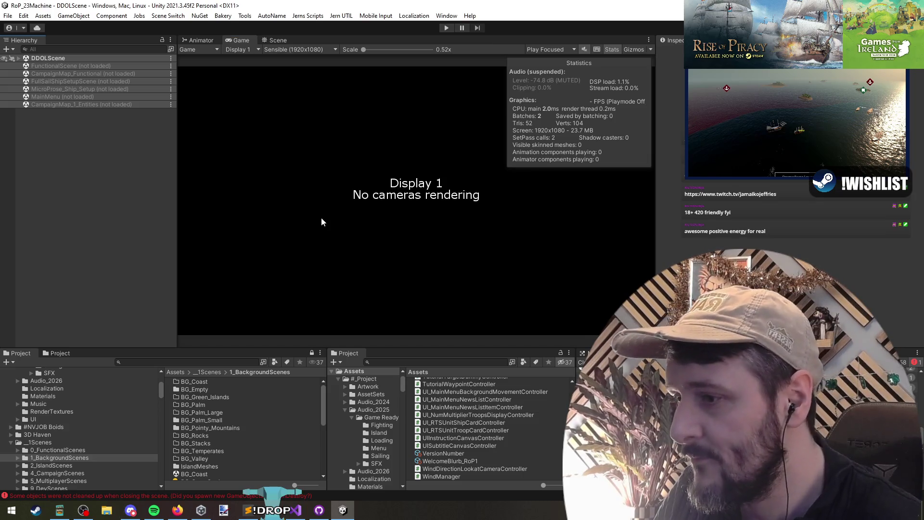
key(alt+Tab)
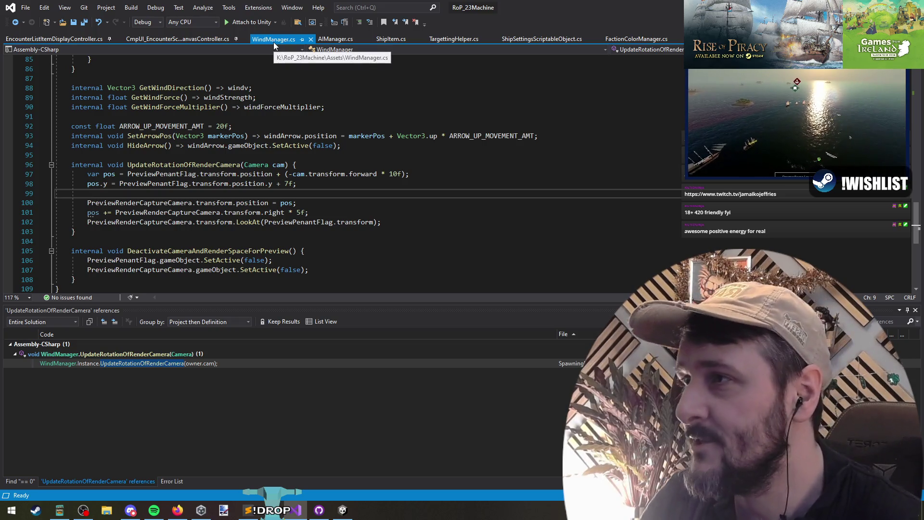
Step: Inspect the preview camera positioning lines 99–102 in WindManager.cs
key(Up)
key(Up)
key(Up)
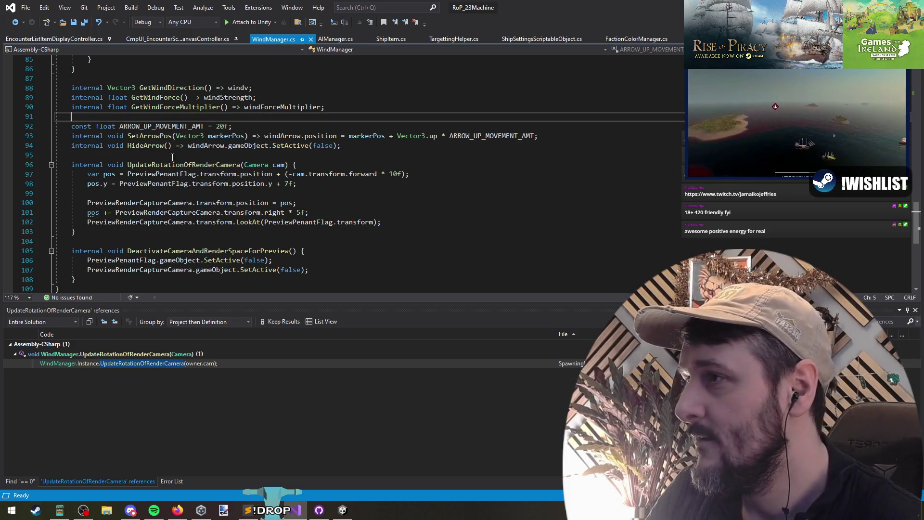
key(Down)
key(End)
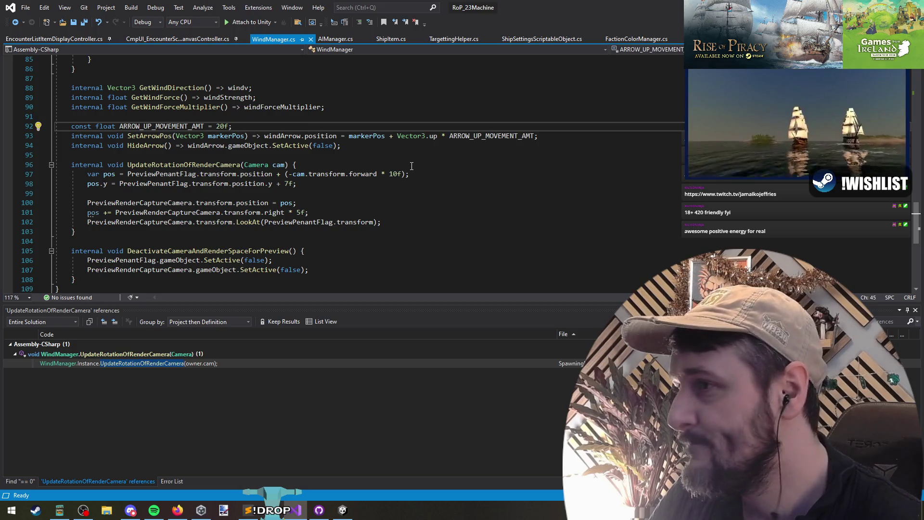
scroll(412, 166, down, 2)
scroll(415, 196, up, 1)
click(176, 193)
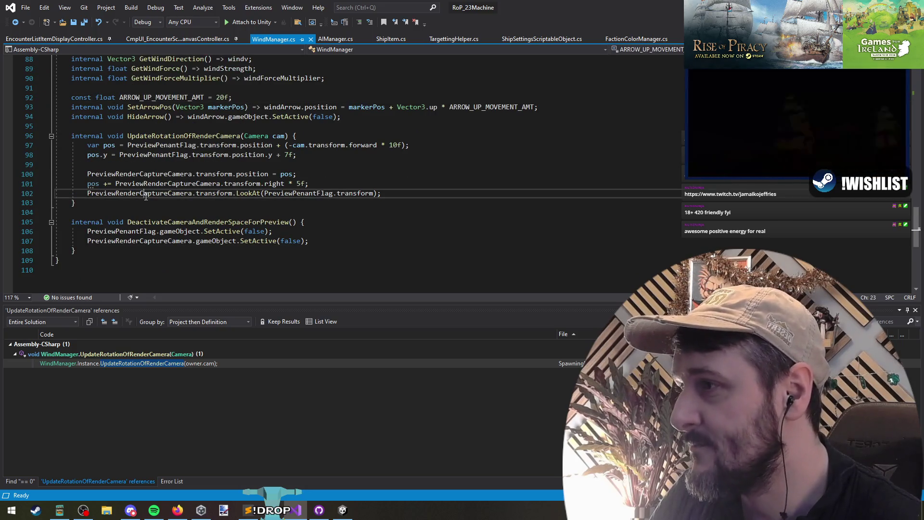
mouse_move(55, 165)
mouse_down()
mouse_move(302, 193)
mouse_move(400, 193)
mouse_up()
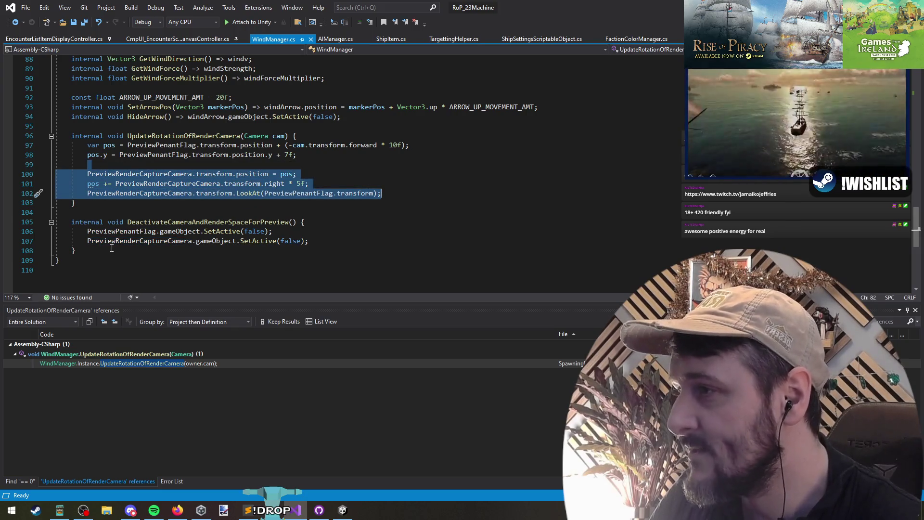
Step: Find all references to DeactivateCameraAndRenderSpaceForPreview and inspect its two call sites
click(160, 221)
right_click(218, 226)
click(250, 318)
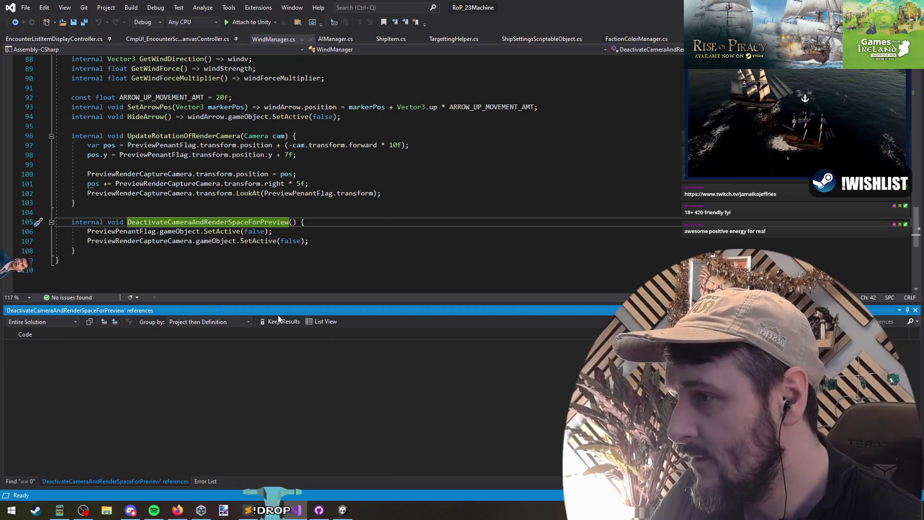
click(159, 373)
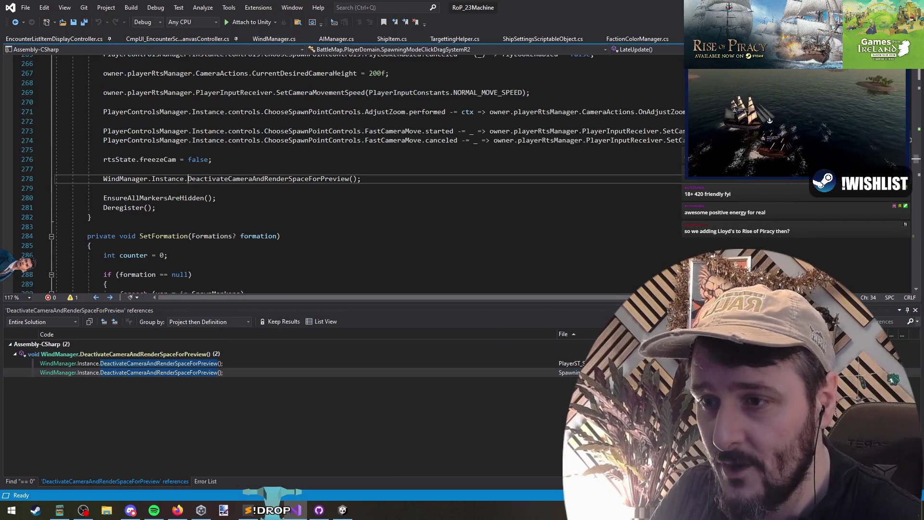
triple_click(270, 178)
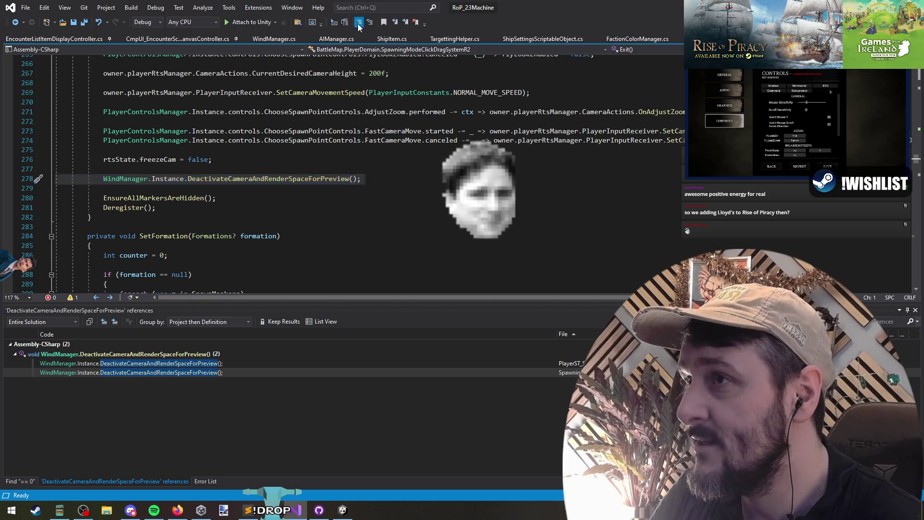
double_click(219, 363)
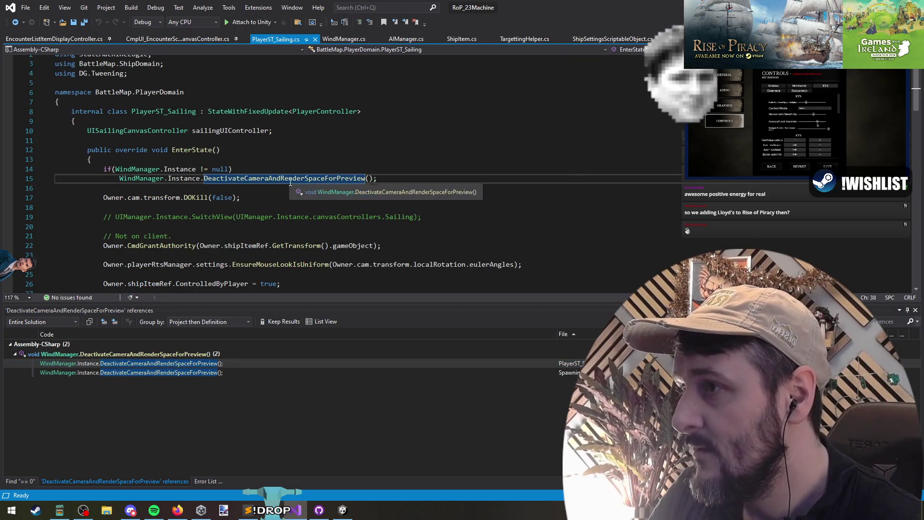
Step: Comment out the wind preview deactivation call in PlayerST_Sailing.cs and save it
click(438, 179)
drag(439, 179, 1, 168)
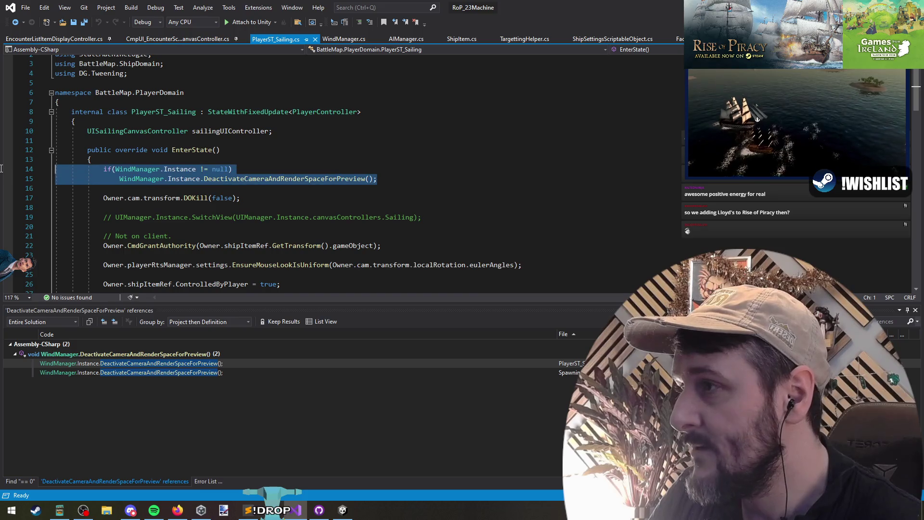
click(359, 22)
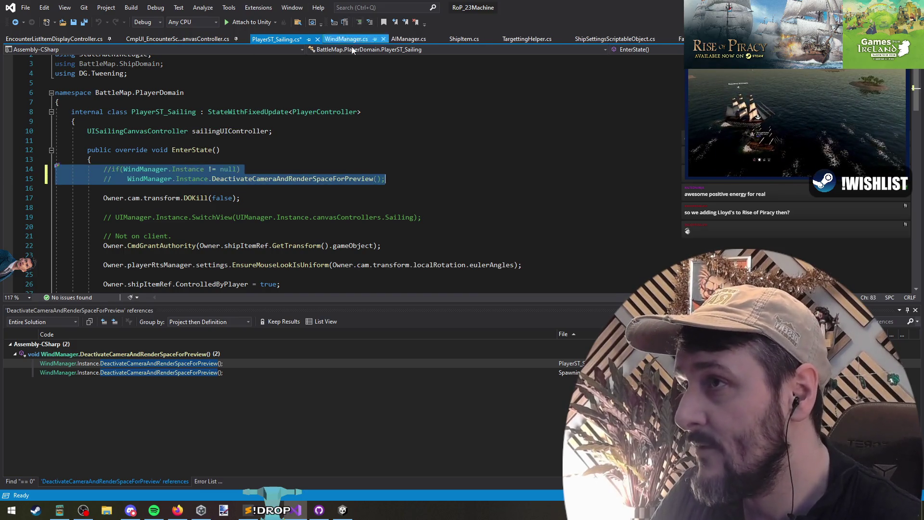
click(285, 178)
click(287, 186)
key(ctrl+s)
Step: Comment out the line 278 call in SpawningModeClickDragSystemR2, then recheck the method's references
key(ctrl+Tab)
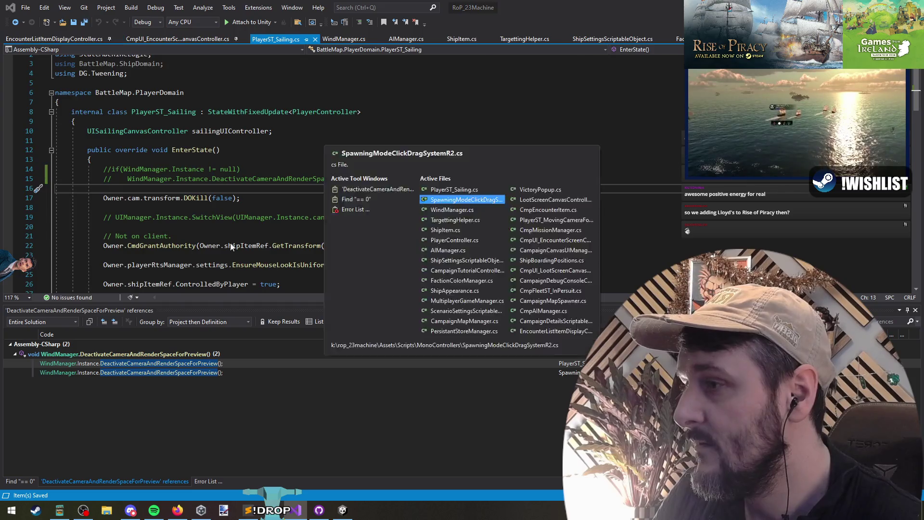
key(ctrl+k)
key(ctrl+c)
key(ctrl+Tab)
key(ctrl+Tab)
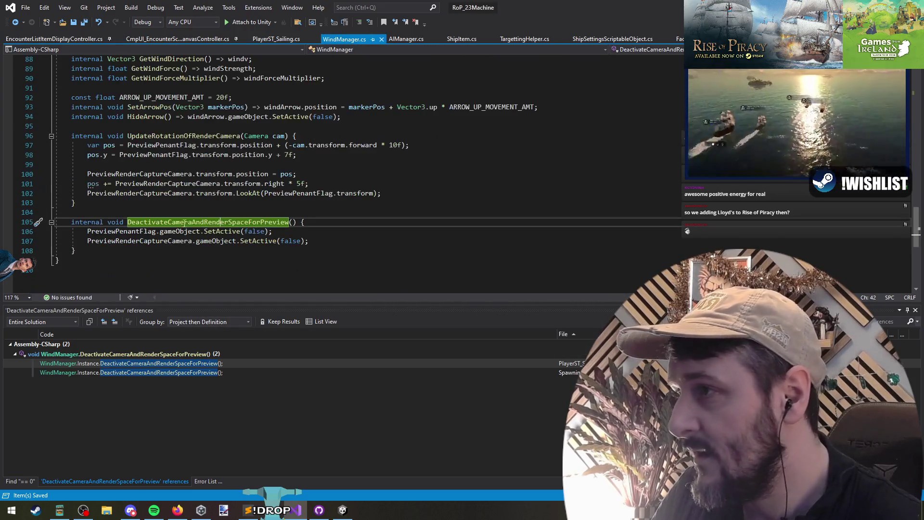
right_click(203, 225)
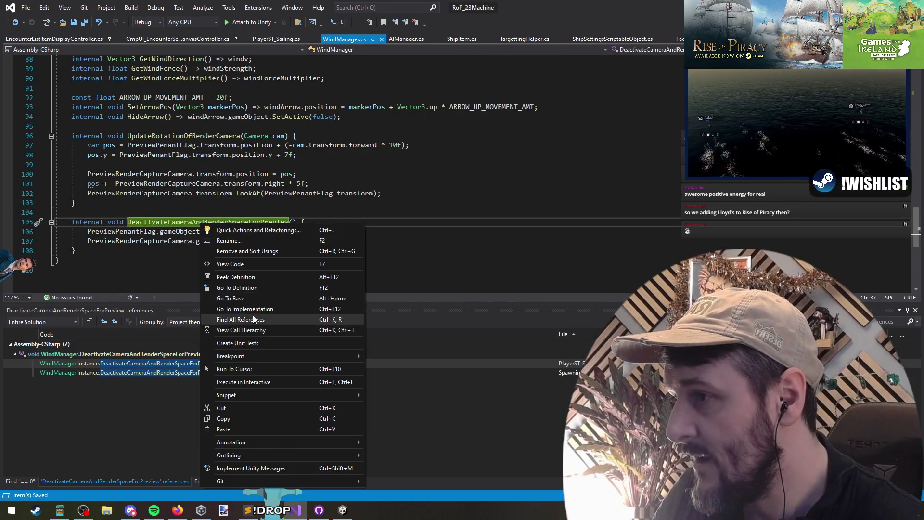
click(241, 319)
click(295, 250)
key(shift+Up)
key(shift+Up)
key(shift+Up)
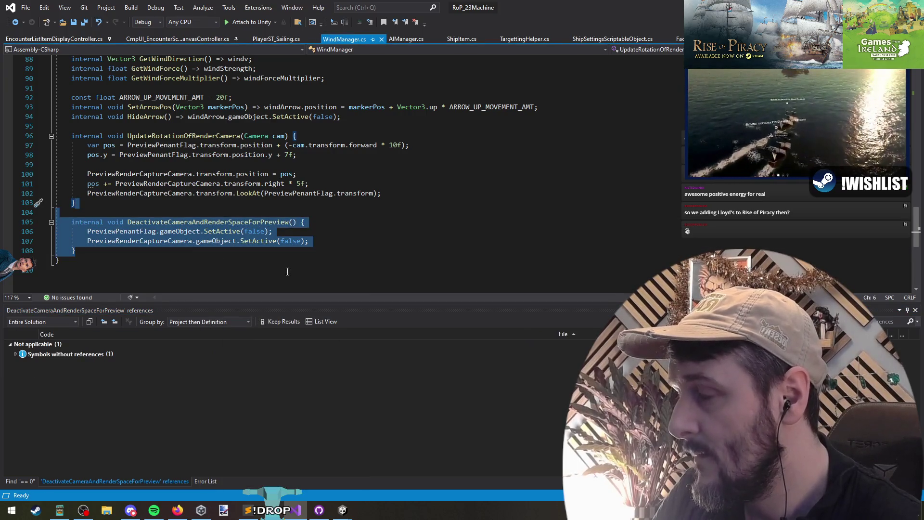
Step: Browse WindManager's class body, highlighting uses of OnWindEffectingElementAddedToScene
scroll(272, 260, up, 2)
scroll(151, 102, up, 12)
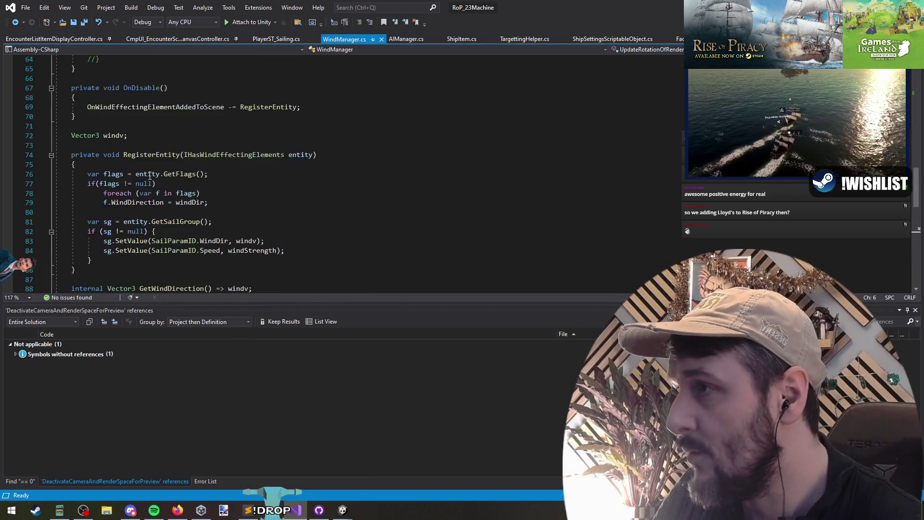
scroll(151, 102, up, 13)
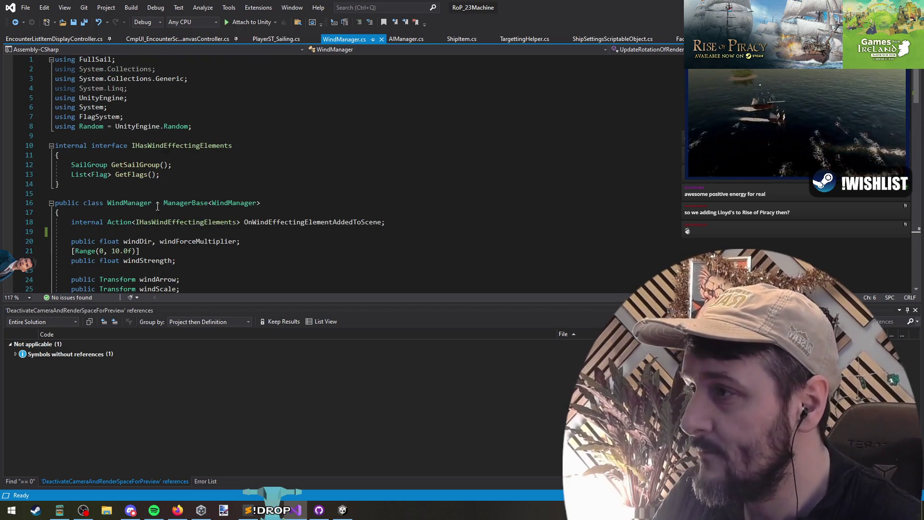
double_click(144, 202)
click(57, 212)
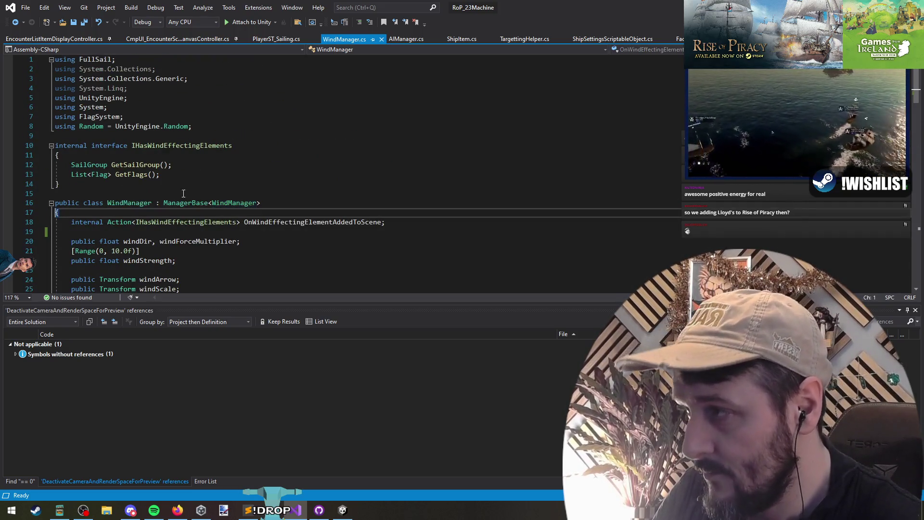
scroll(156, 215, down, 12)
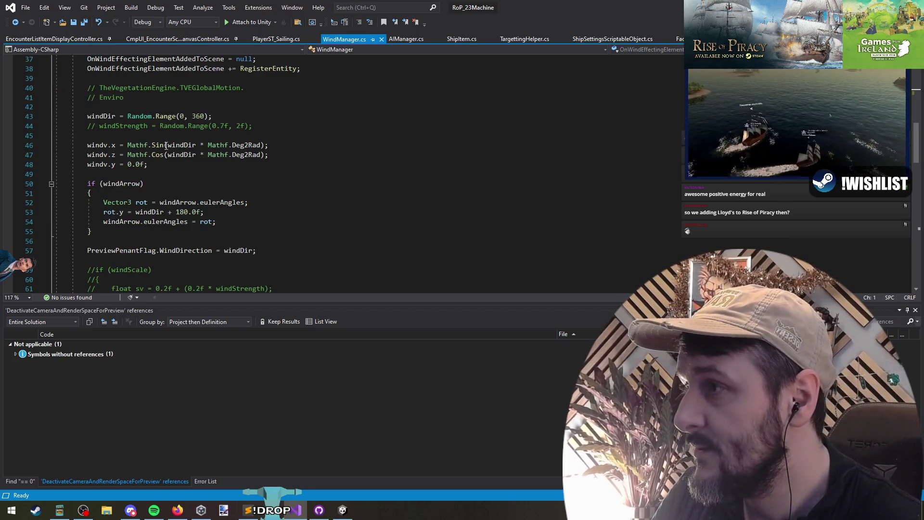
scroll(166, 145, down, 5)
scroll(111, 179, up, 6)
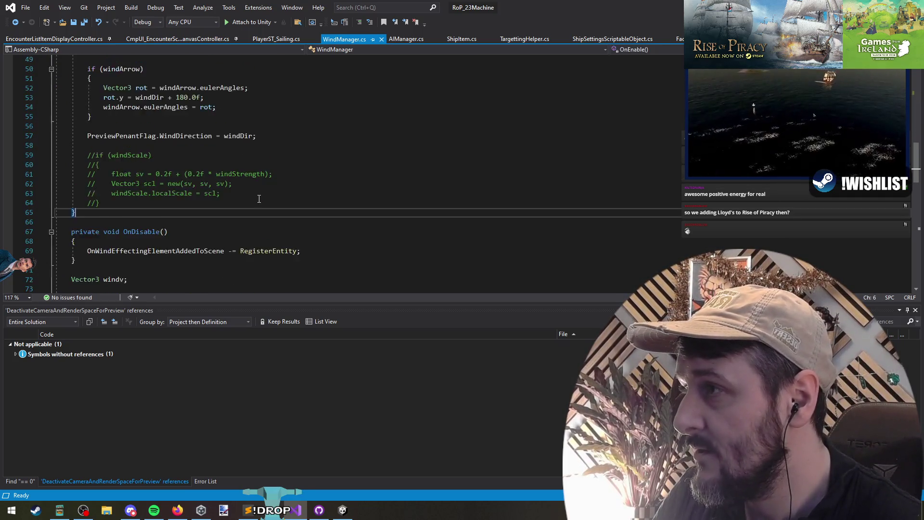
click(139, 279)
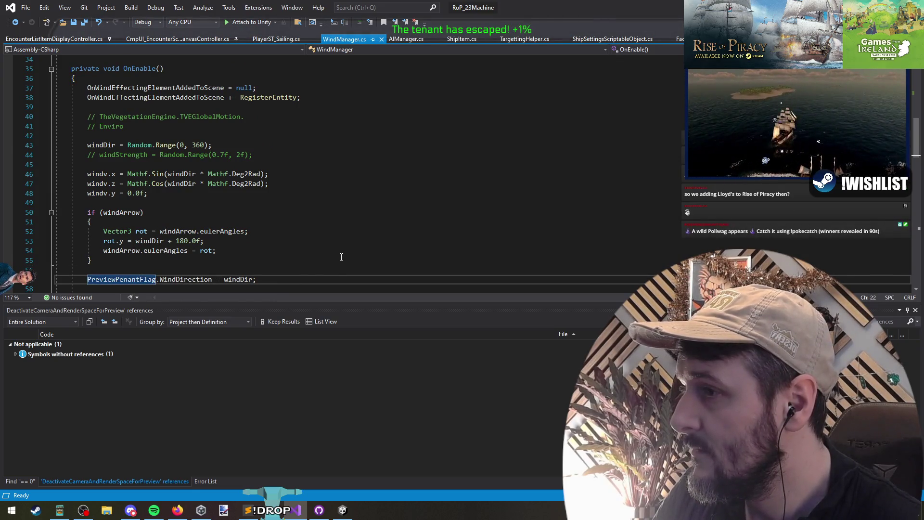
scroll(224, 207, down, 11)
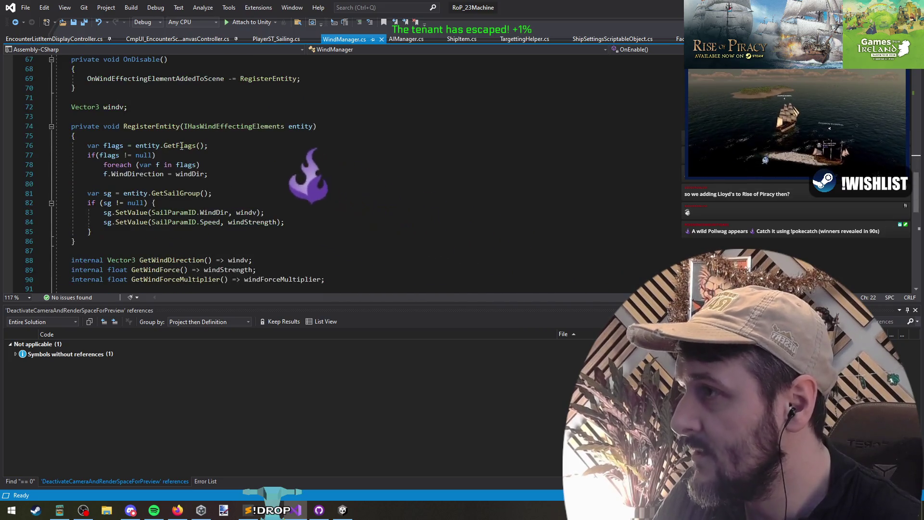
double_click(140, 80)
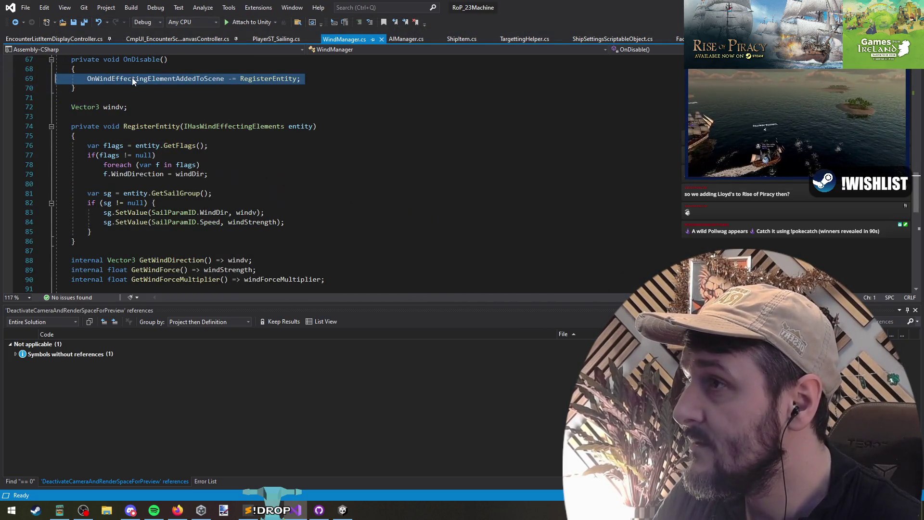
scroll(260, 130, up, 17)
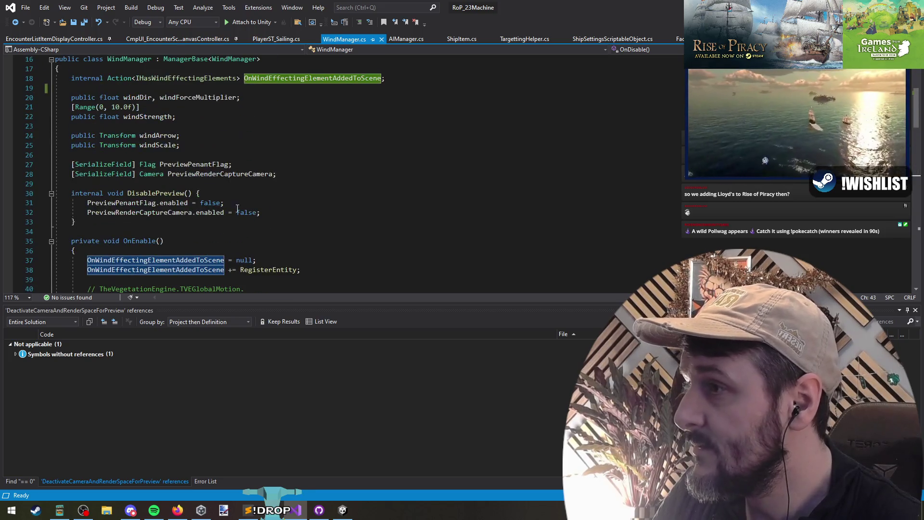
scroll(144, 163, down, 16)
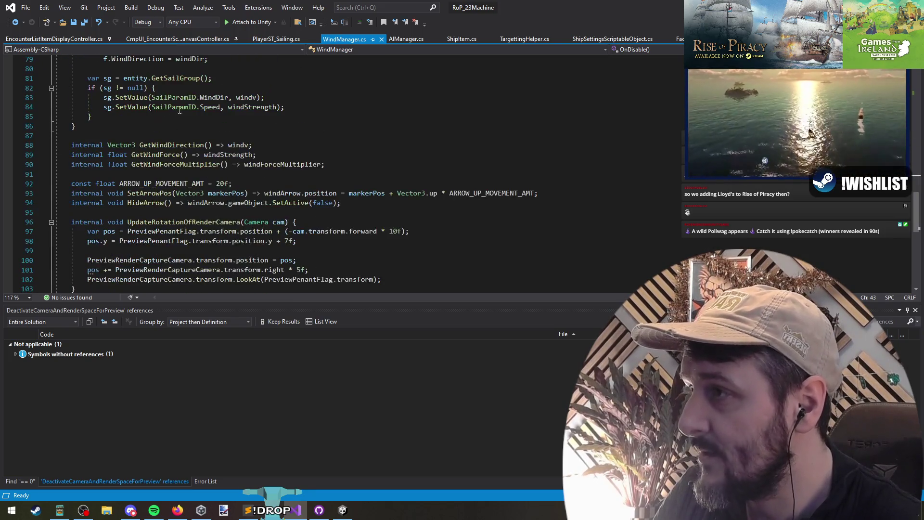
scroll(144, 164, up, 2)
Step: Move the 'Vector3 windv;' field up into WindManager's field block and remove the blank line
click(157, 181)
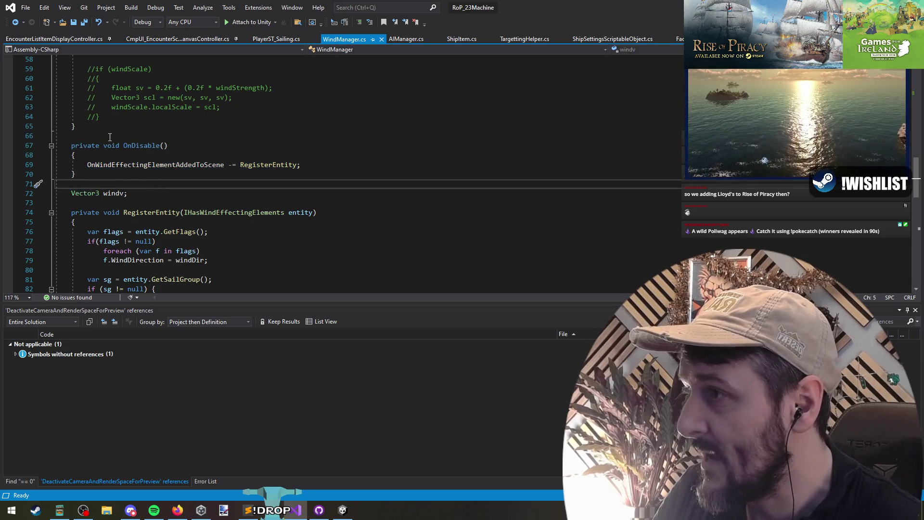
key(ctrl+x)
scroll(131, 155, up, 8)
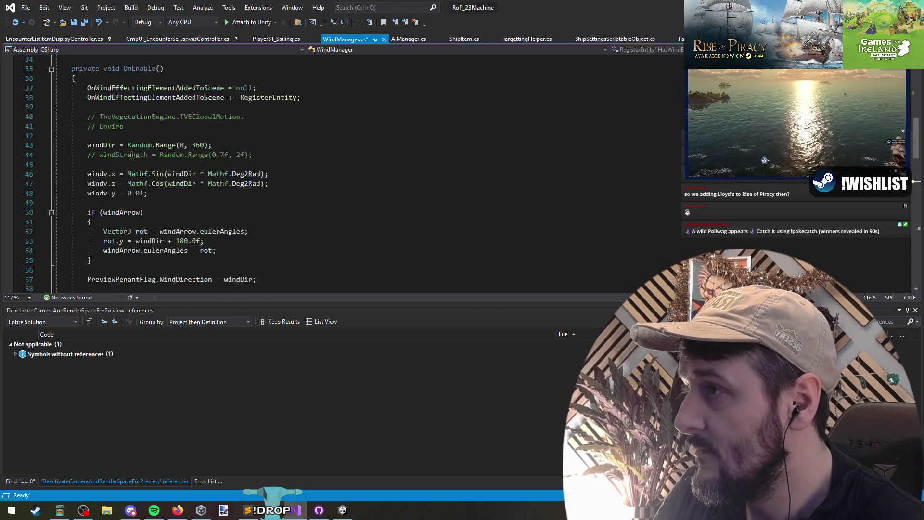
scroll(132, 155, up, 7)
key(ctrl+v)
scroll(102, 190, down, 15)
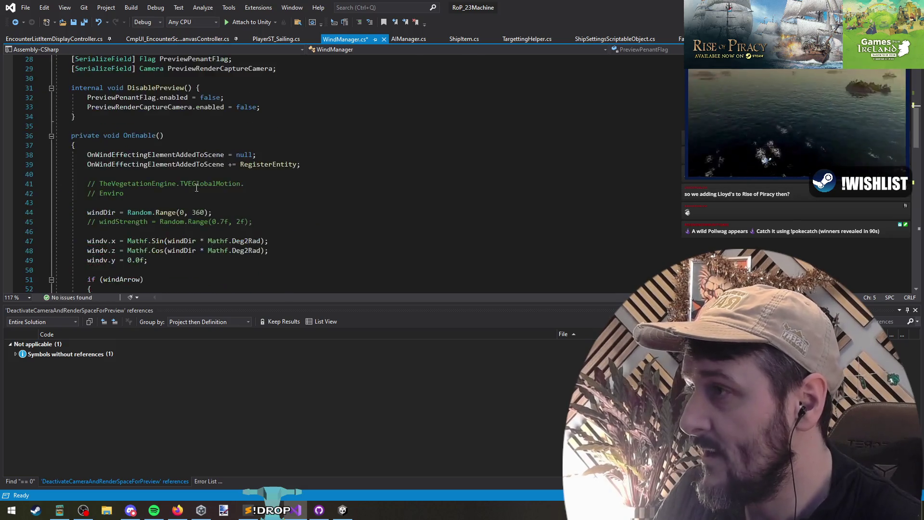
key(BackSpace)
scroll(102, 178, down, 3)
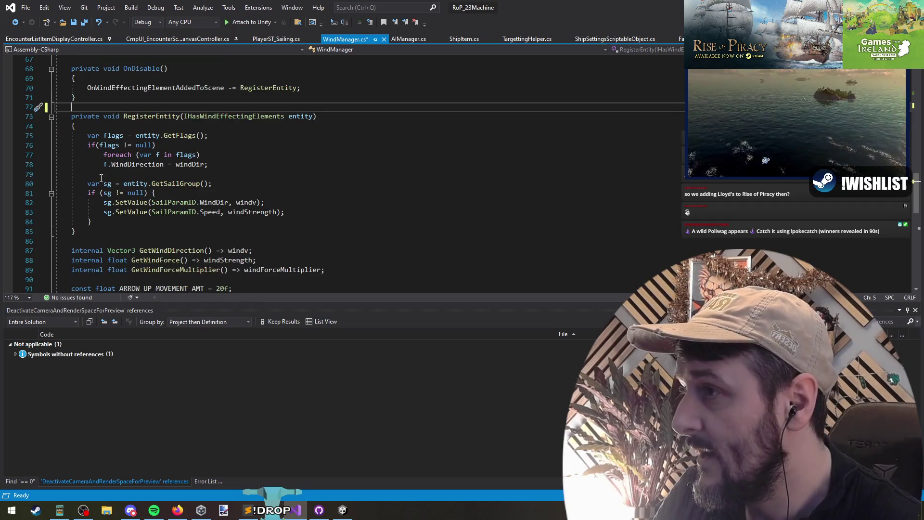
Step: Check the usages of RegisterEntity and GetWindDirection in WindManager
click(129, 213)
click(126, 118)
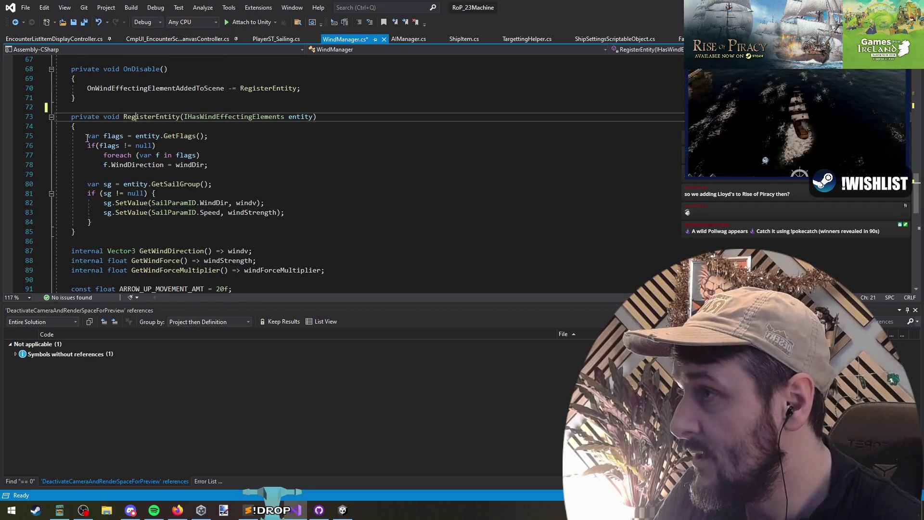
click(73, 126)
scroll(187, 219, down, 6)
scroll(148, 159, up, 1)
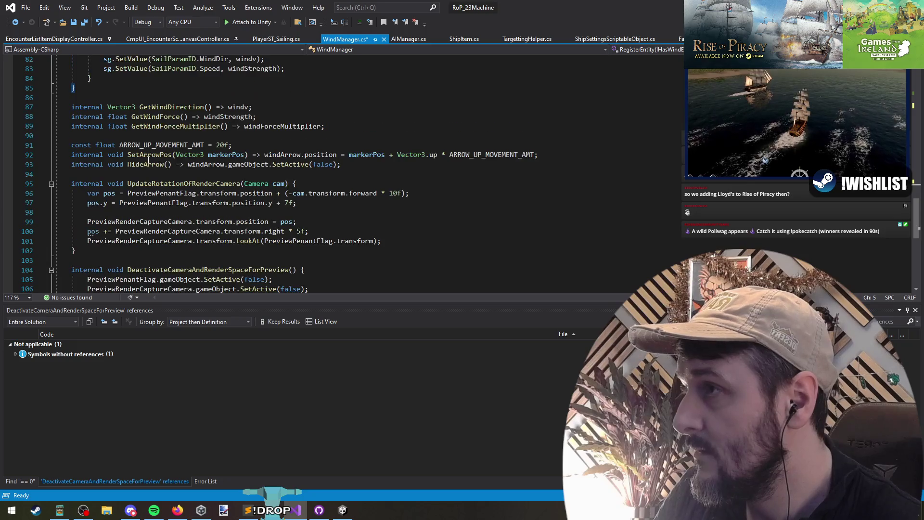
click(152, 106)
scroll(153, 143, up, 6)
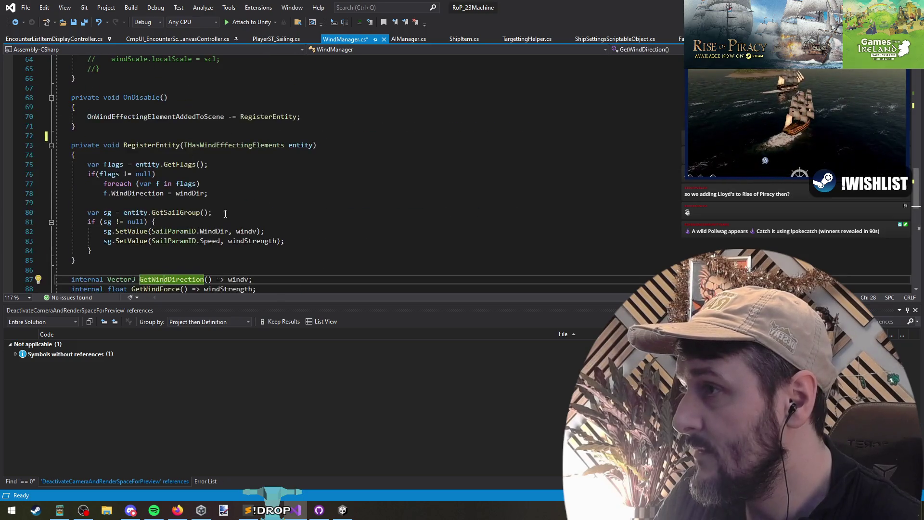
scroll(153, 143, down, 5)
right_click(152, 143)
Step: List references for GetWindDirection, GetWindForce and GetWindForceMultiplier
click(204, 236)
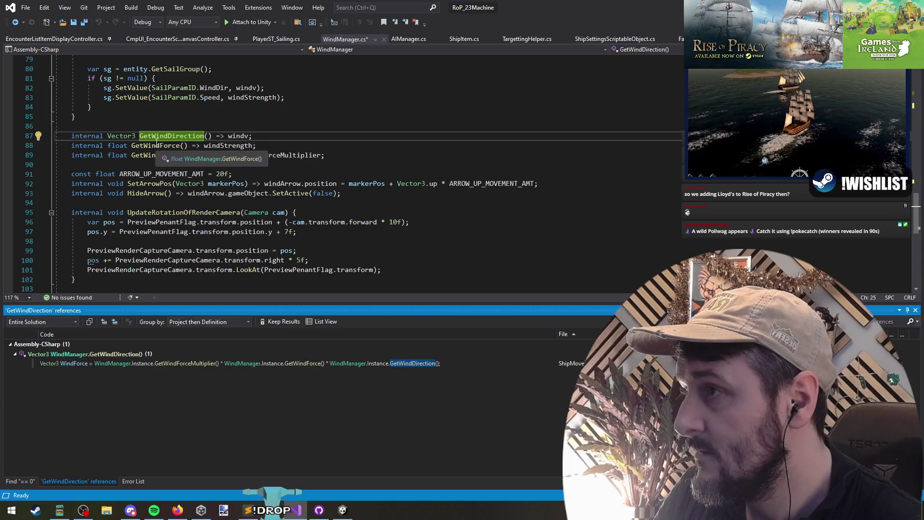
right_click(157, 145)
click(204, 240)
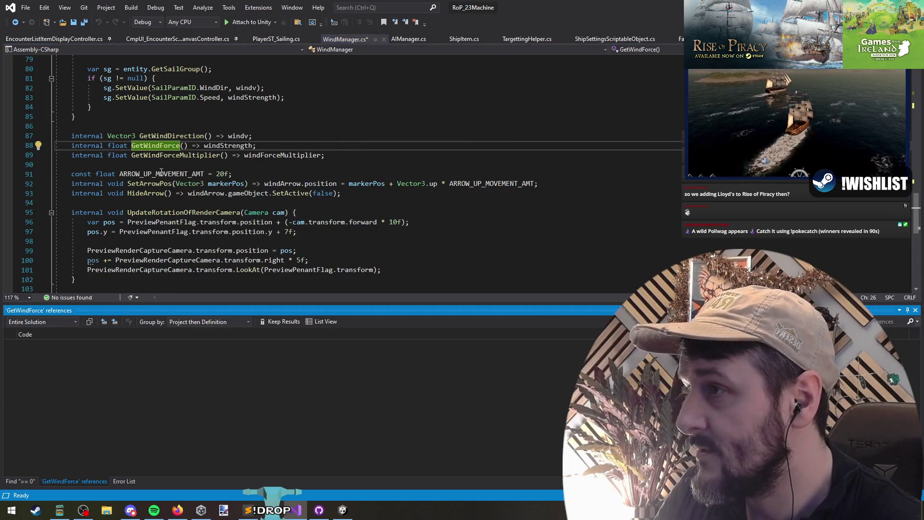
right_click(158, 159)
click(205, 254)
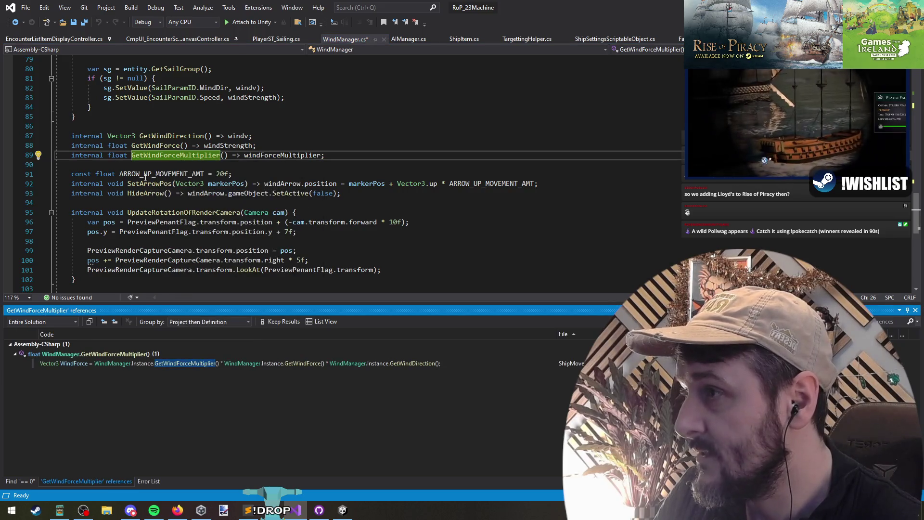
Step: Confirm SetArrowPos, ARROW_UP_MOVEMENT_AMT and HideArrow are unused and cut them
right_click(151, 183)
click(197, 275)
click(152, 184)
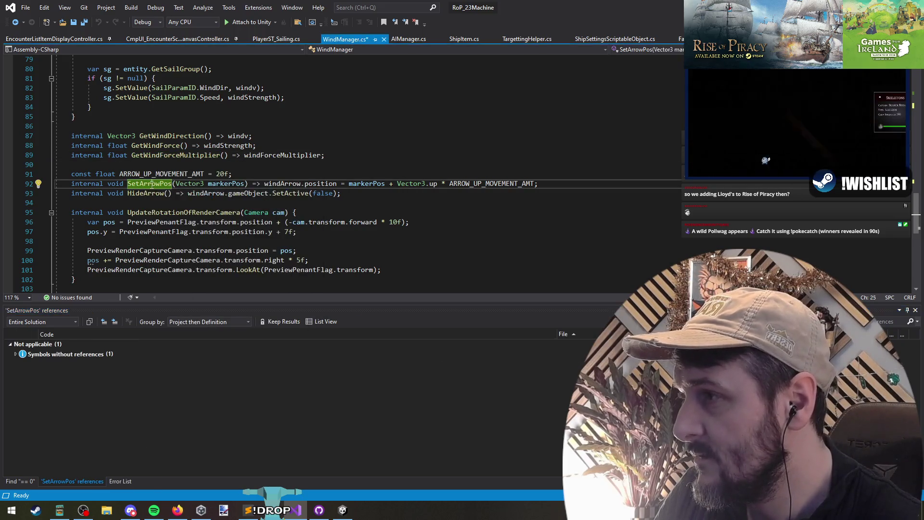
key(ctrl+x)
right_click(155, 174)
click(195, 269)
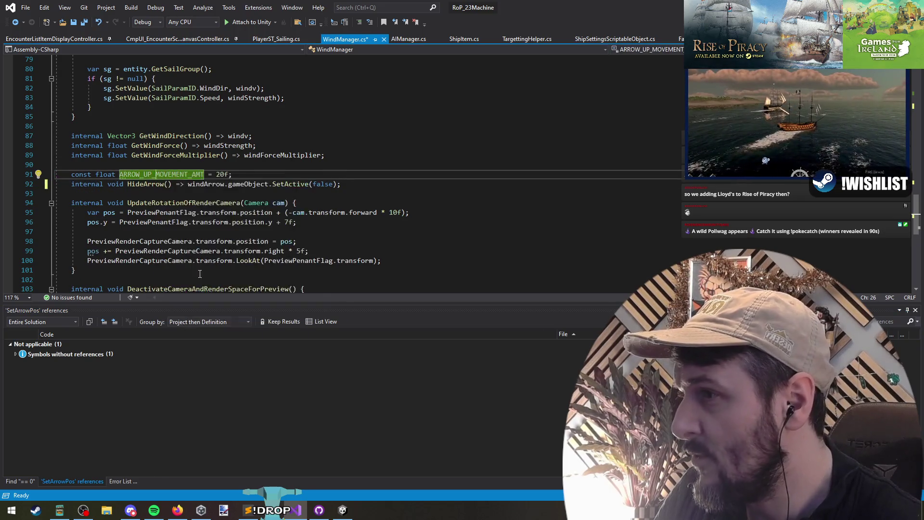
click(253, 176)
key(ctrl+x)
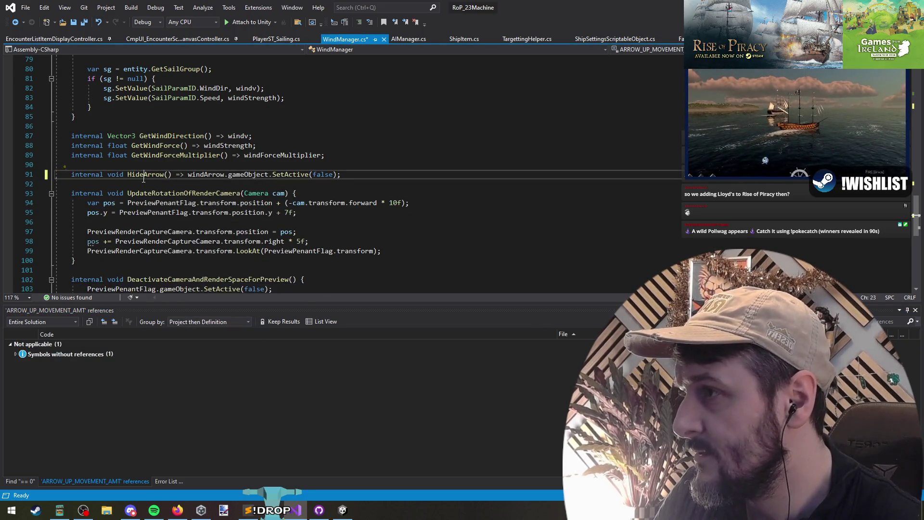
right_click(143, 175)
click(186, 276)
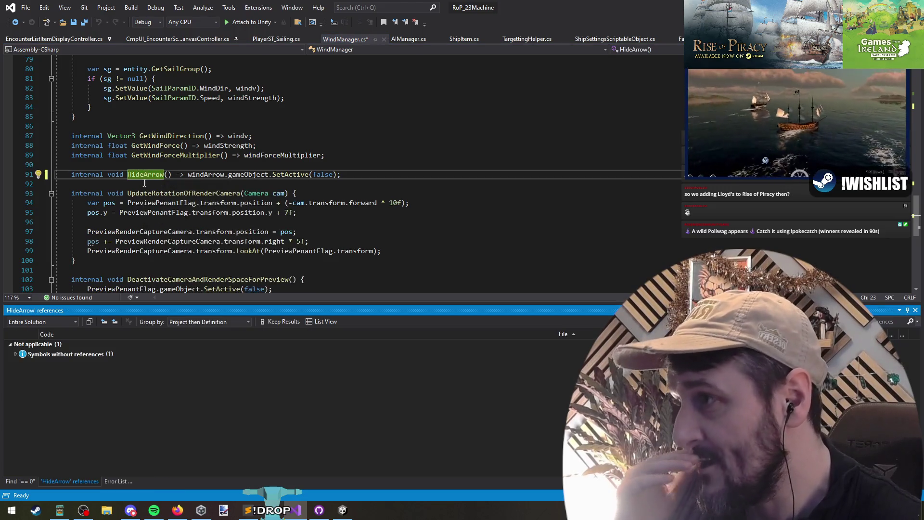
click(162, 187)
key(ctrl+x)
Step: Confirm UpdateRotationOfRenderCamera is unused and cut the whole method
right_click(153, 171)
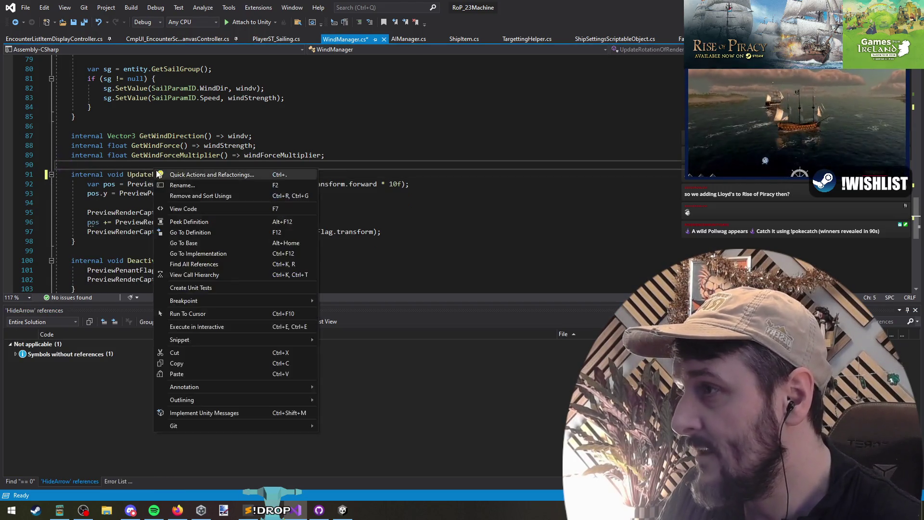
right_click(145, 176)
click(191, 269)
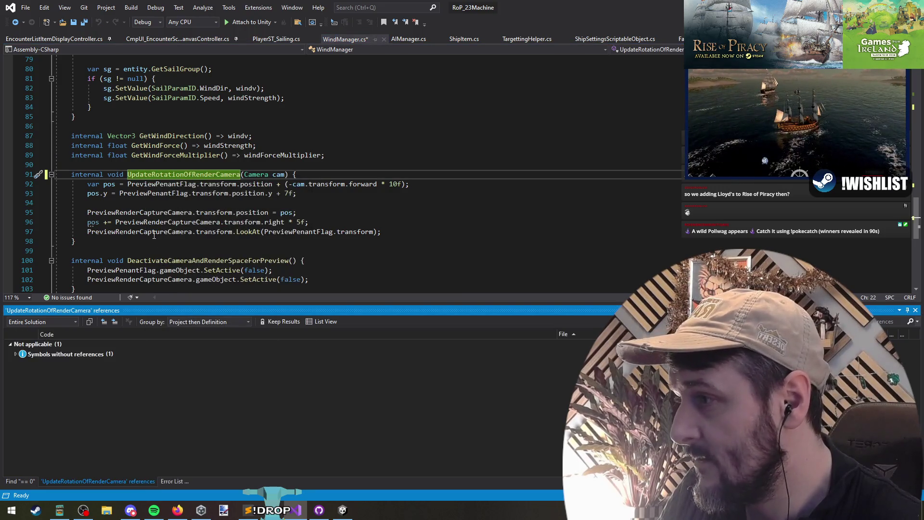
click(121, 155)
drag(121, 176, 121, 260)
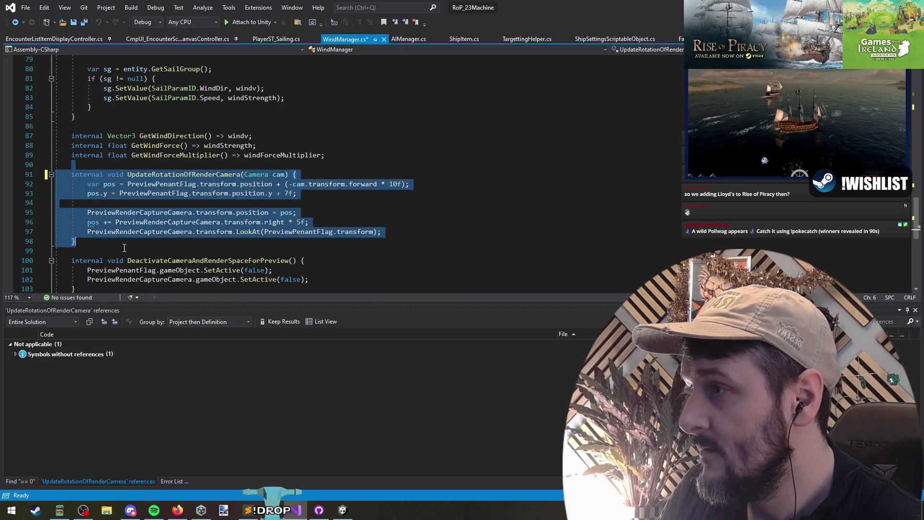
key(ctrl+x)
Step: Delete the unused DeactivateCameraAndRenderSpaceForPreview method, save WindManager.cs, and switch to Unity
right_click(154, 176)
click(195, 271)
click(127, 205)
key(Up)
key(Up)
key(Up)
key(shift+Down)
key(shift+Down)
key(shift+Down)
key(shift+End)
key(Delete)
key(ctrl+s)
key(alt+Tab)
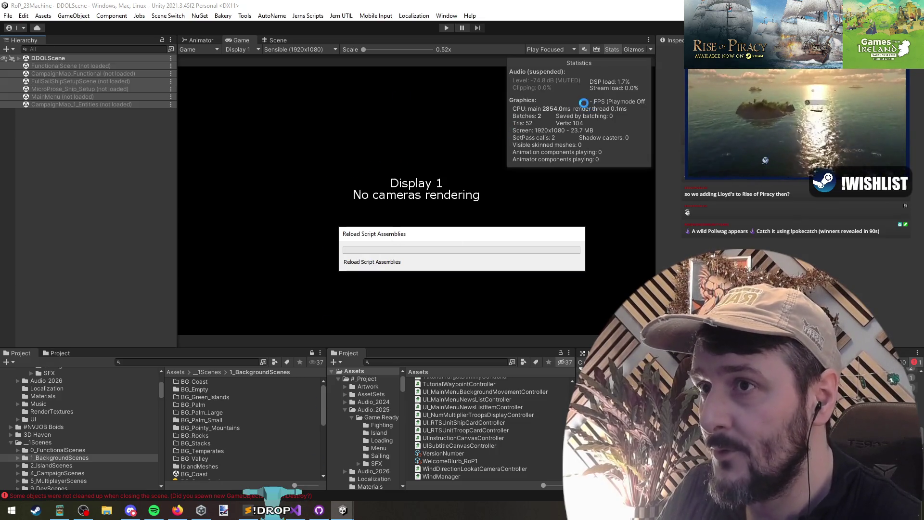
Step: Run the sailing scene in Play mode and select Wind Direction under FunctionalScene
click(446, 27)
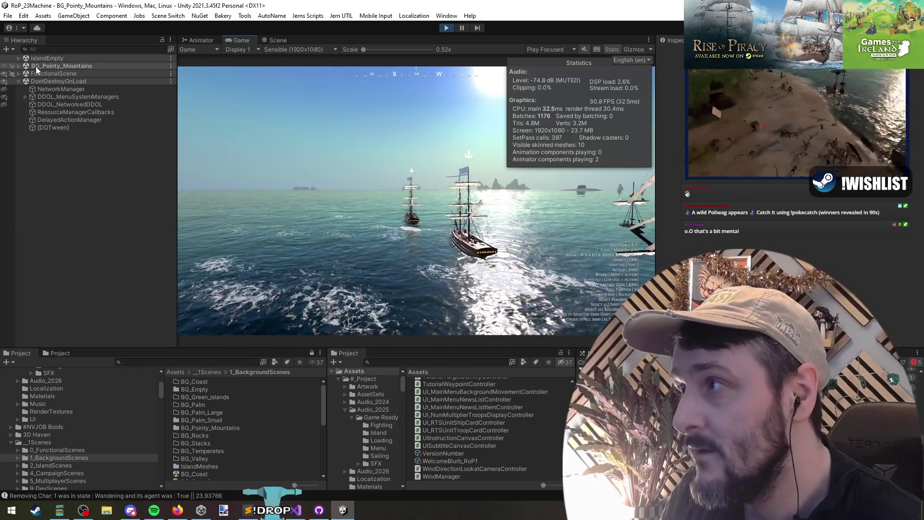
click(19, 74)
click(19, 66)
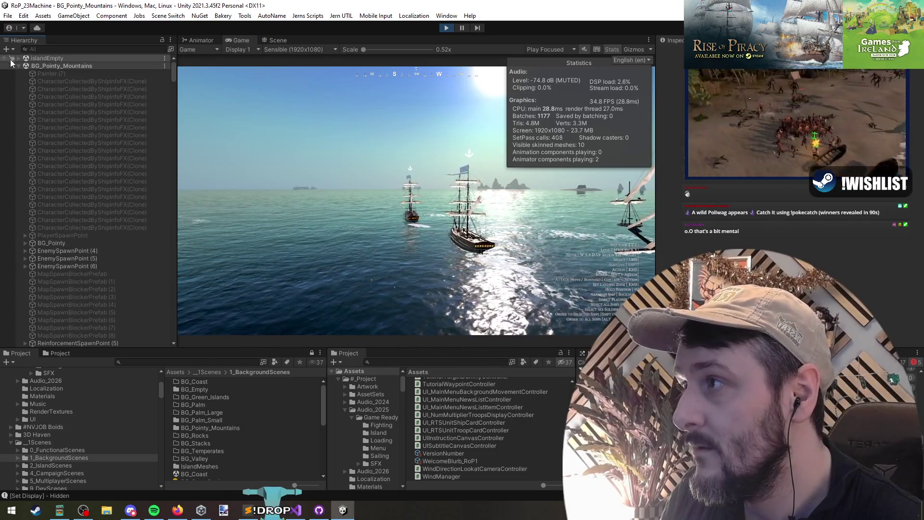
click(18, 66)
click(51, 128)
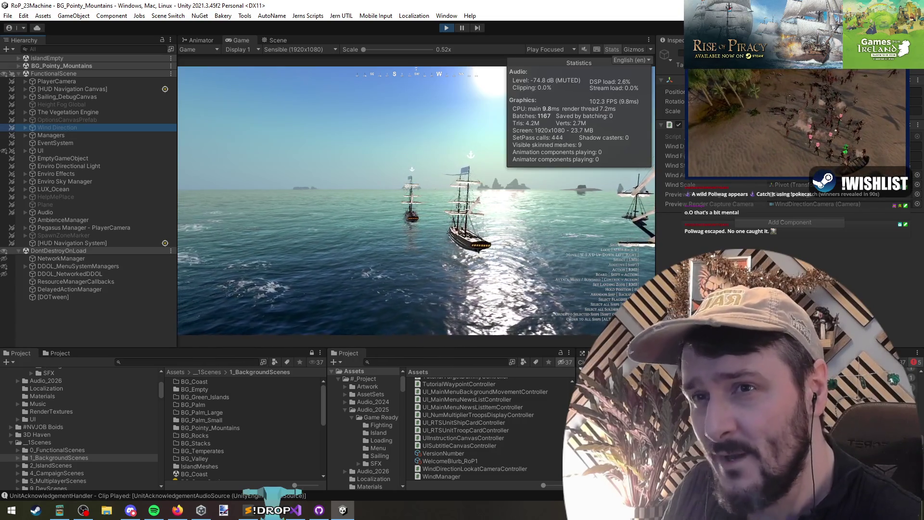
Step: Fold OnEnable and OnDisable in WindManager.cs and remove the blank line after OnEnable
key(alt+Tab)
scroll(190, 174, up, 5)
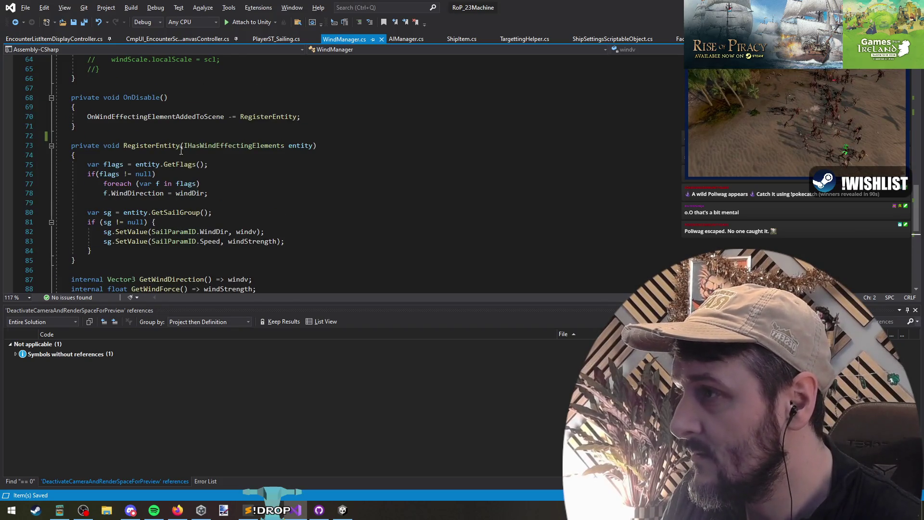
scroll(181, 150, up, 4)
click(51, 212)
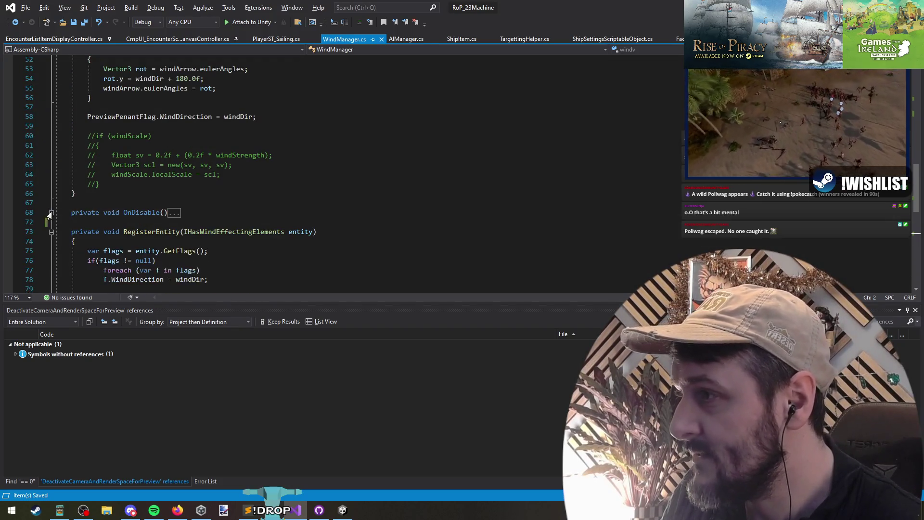
scroll(152, 186, up, 9)
click(51, 165)
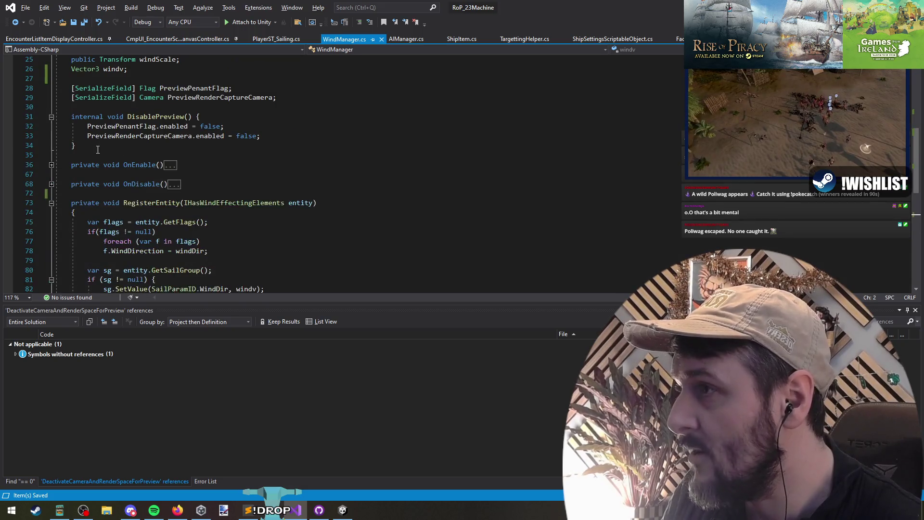
scroll(116, 161, up, 2)
click(160, 230)
key(Delete)
scroll(268, 218, down, 6)
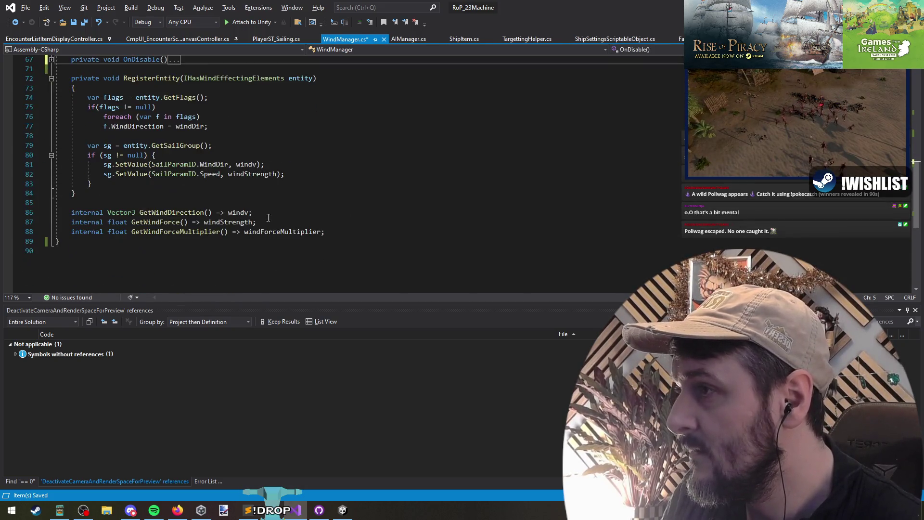
click(162, 212)
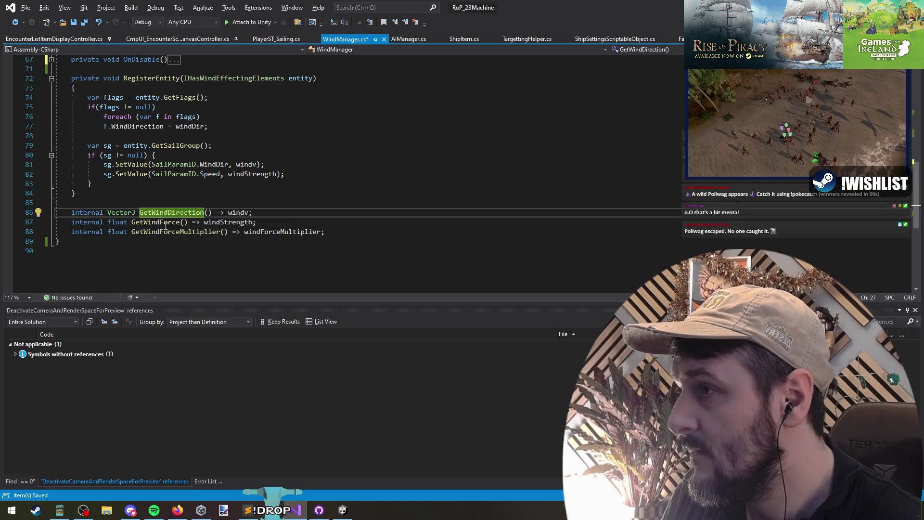
click(170, 231)
Step: Confirm DisablePreview has no references and delete the whole method
key(alt+Tab)
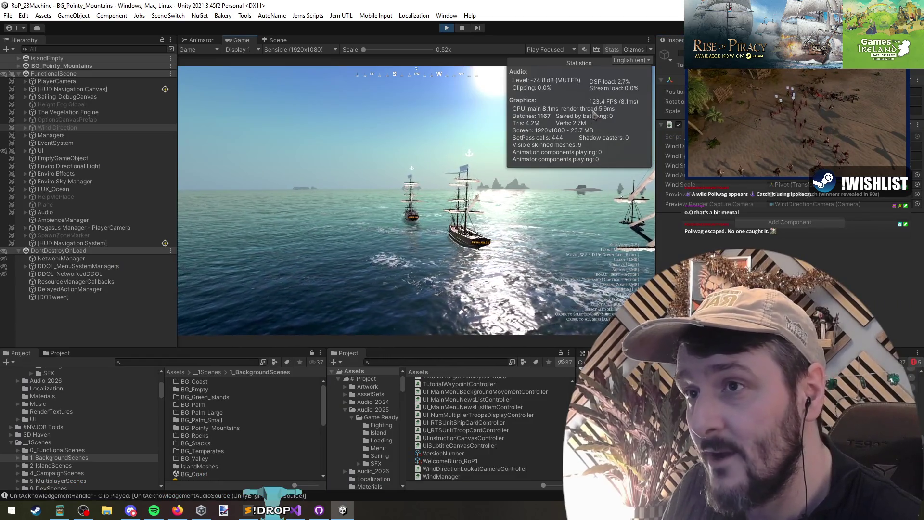
key(alt+Tab)
scroll(191, 196, up, 2)
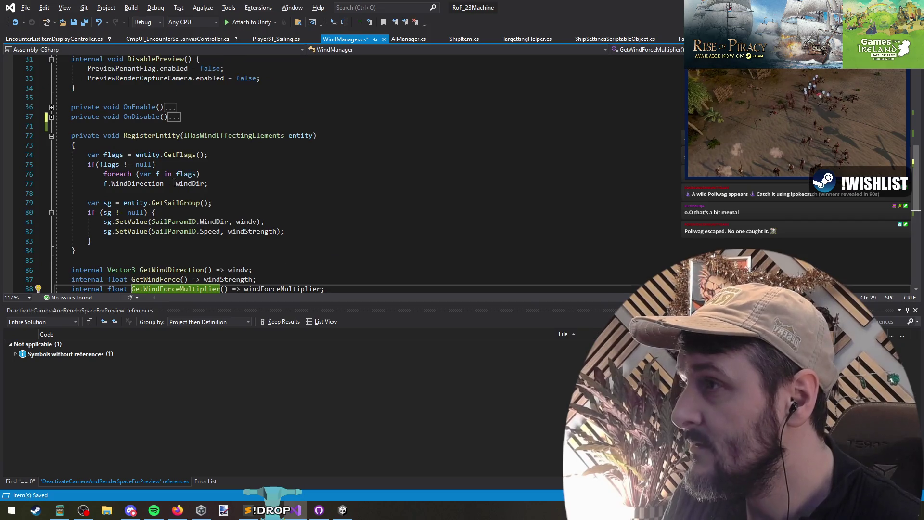
scroll(175, 184, up, 4)
click(151, 174)
key(Down)
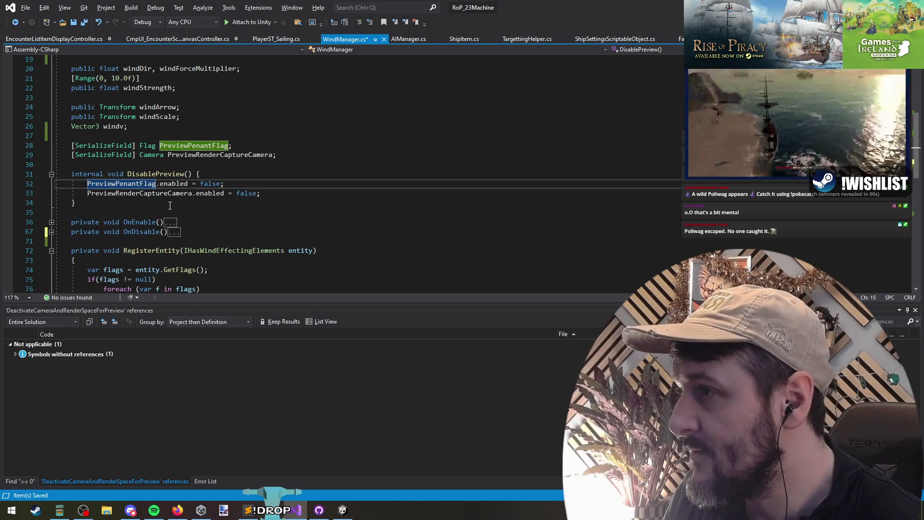
scroll(170, 205, up, 2)
right_click(173, 233)
click(207, 325)
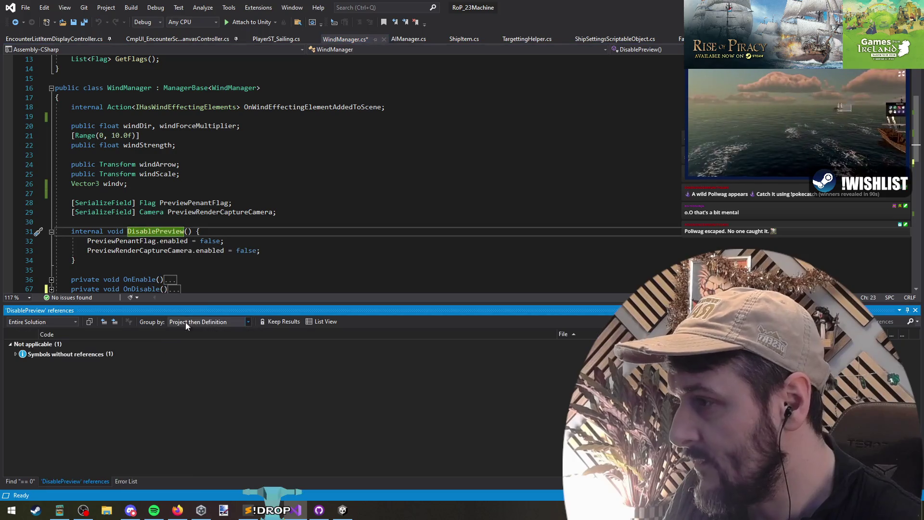
drag(110, 269, 111, 225)
key(Delete)
Step: Check references to PreviewPenantFlag and PreviewRenderCaptureCamera, then remove the unused PreviewRenderCaptureCamera field
right_click(192, 206)
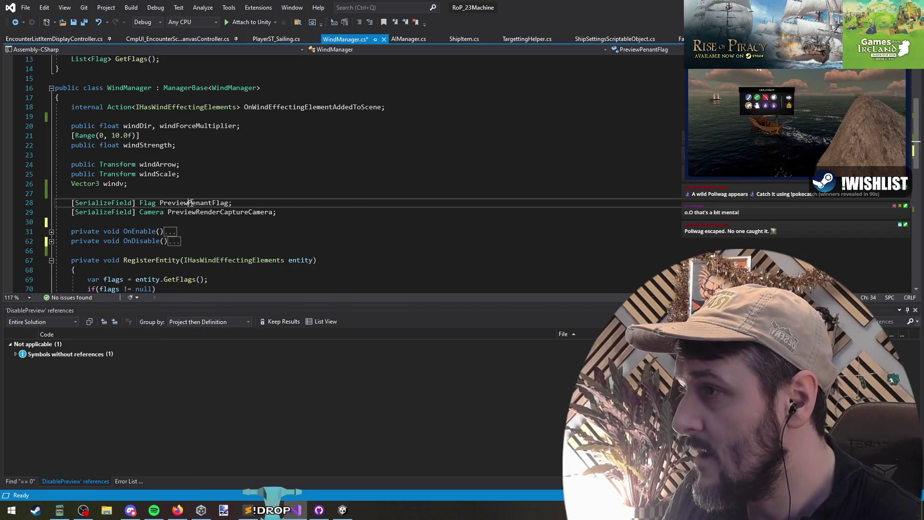
click(231, 301)
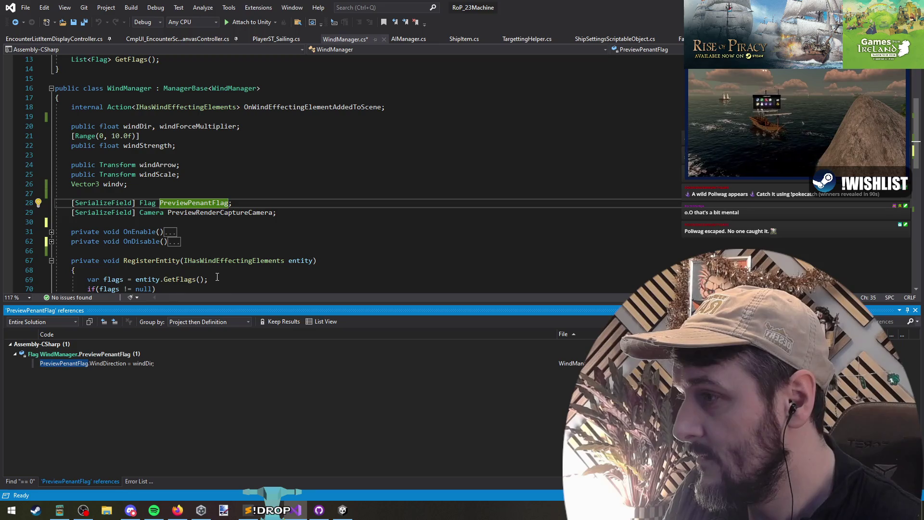
right_click(220, 212)
click(250, 310)
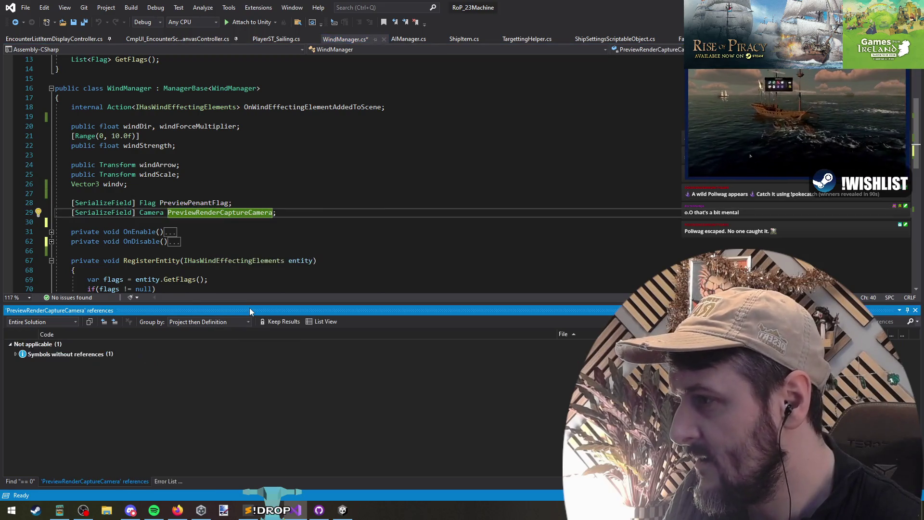
key(ctrl+x)
Step: Check references to windScale and windArrow, then remove the unused windScale field
right_click(161, 175)
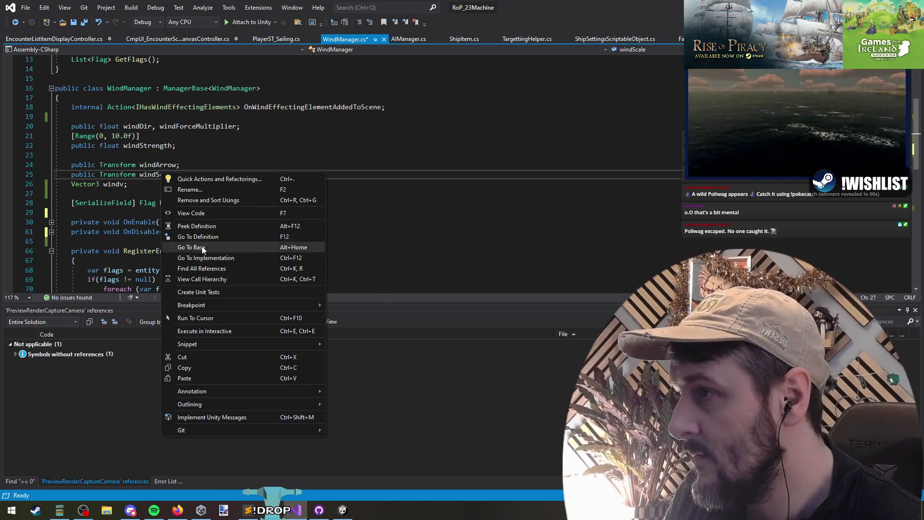
click(209, 266)
right_click(156, 164)
click(202, 258)
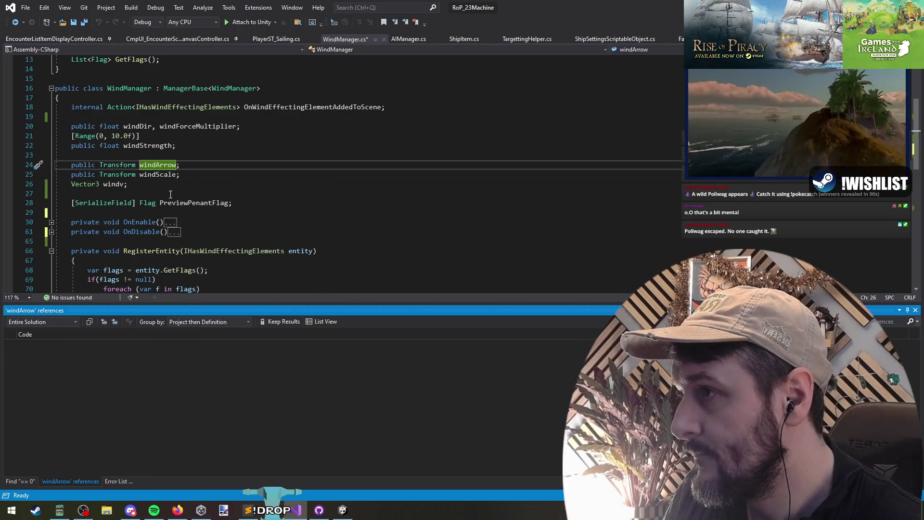
click(198, 166)
click(200, 176)
key(ctrl+x)
Step: Find all references to windv, windStrength, windForceMultiplier and windDir
right_click(116, 174)
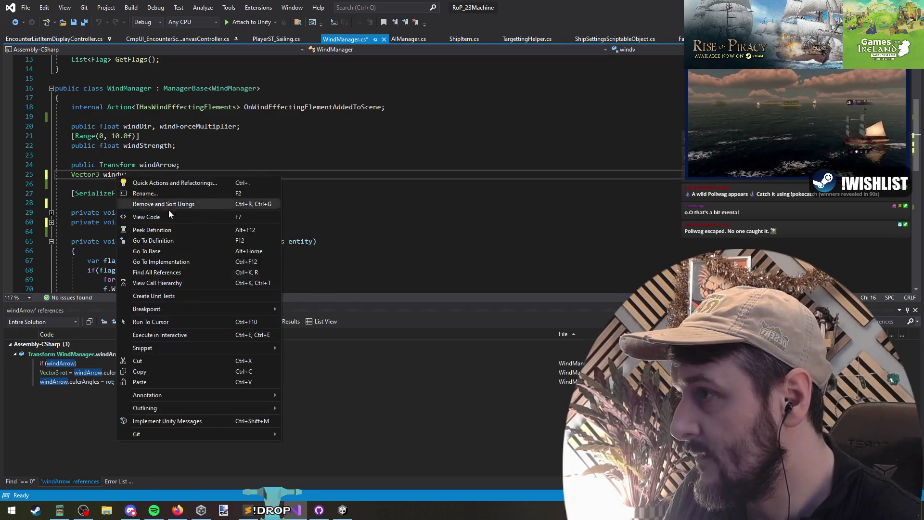
click(182, 271)
right_click(153, 146)
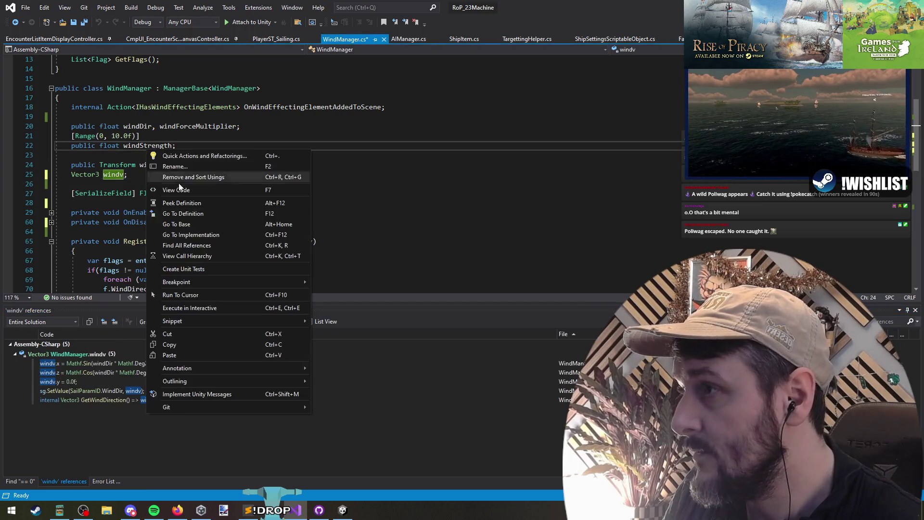
click(197, 241)
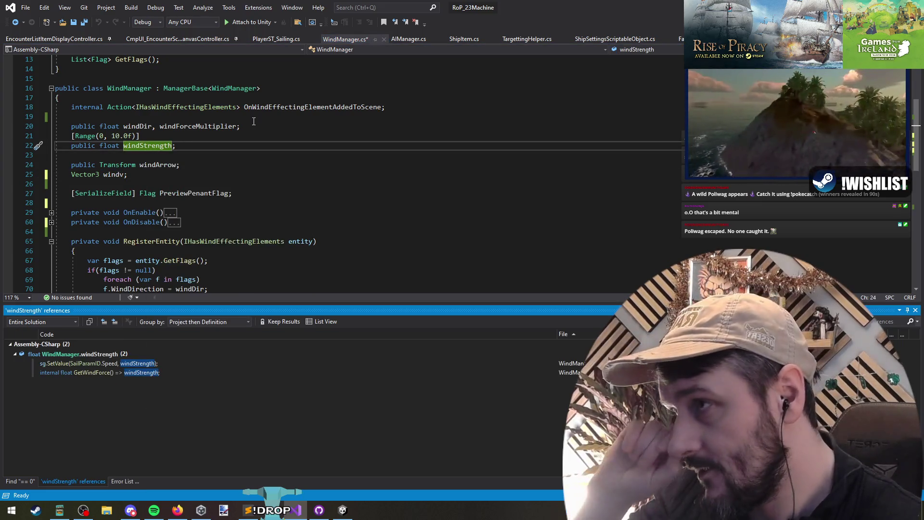
right_click(225, 126)
click(276, 221)
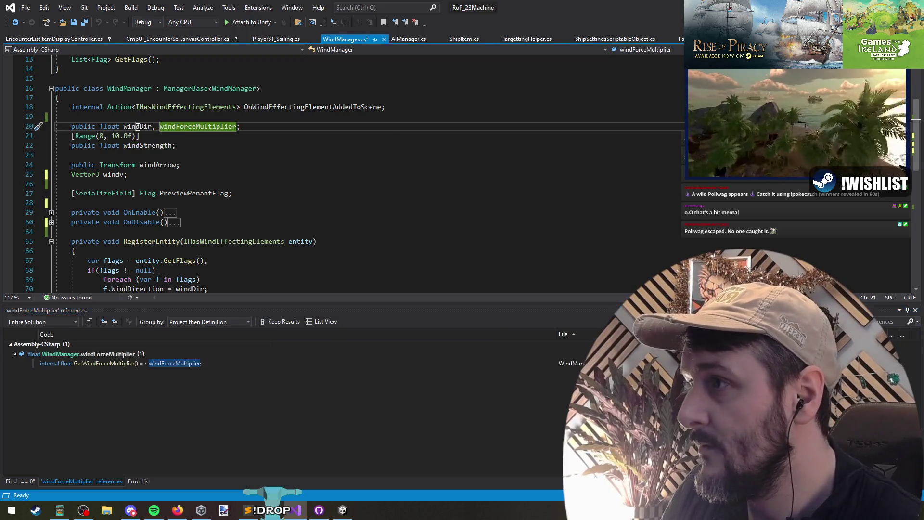
right_click(139, 126)
click(191, 232)
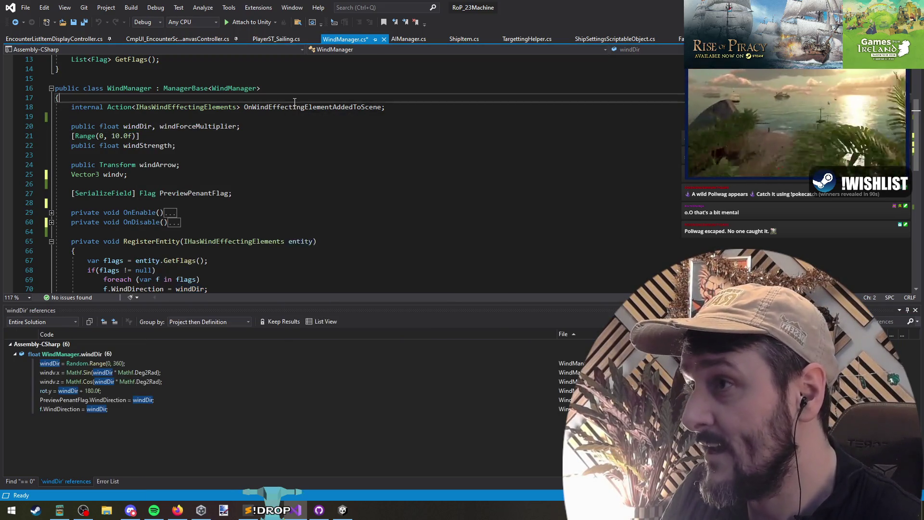
Step: List references to OnWindEffectingElementAddedToScene and enlarge the references results panel
right_click(294, 103)
right_click(270, 107)
right_click(266, 110)
click(305, 204)
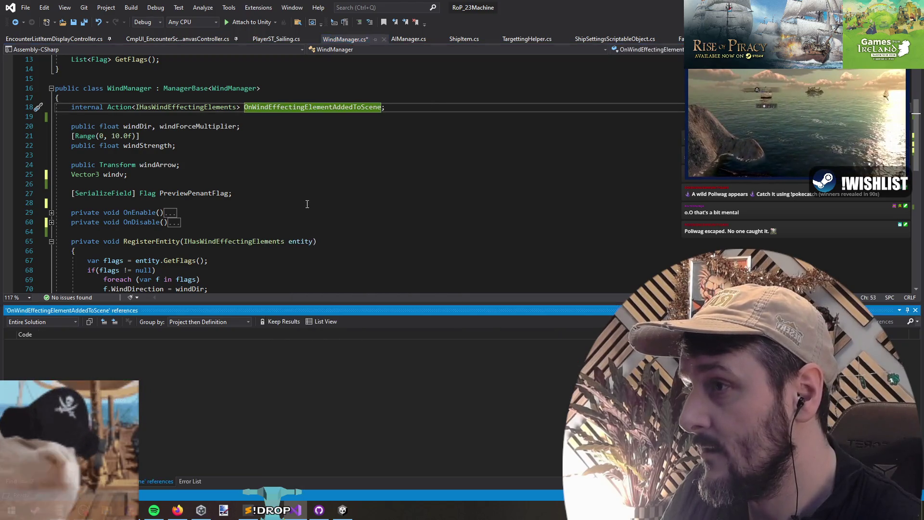
click(256, 139)
drag(251, 302, 253, 280)
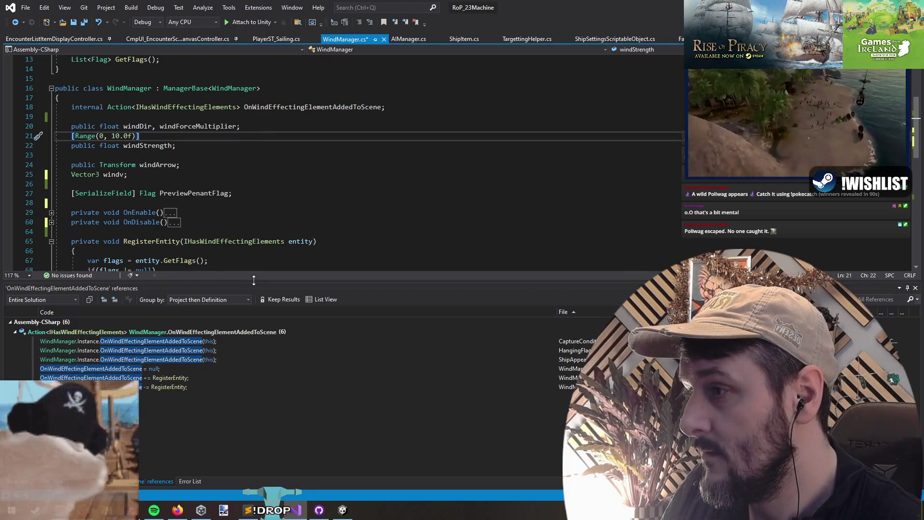
click(192, 183)
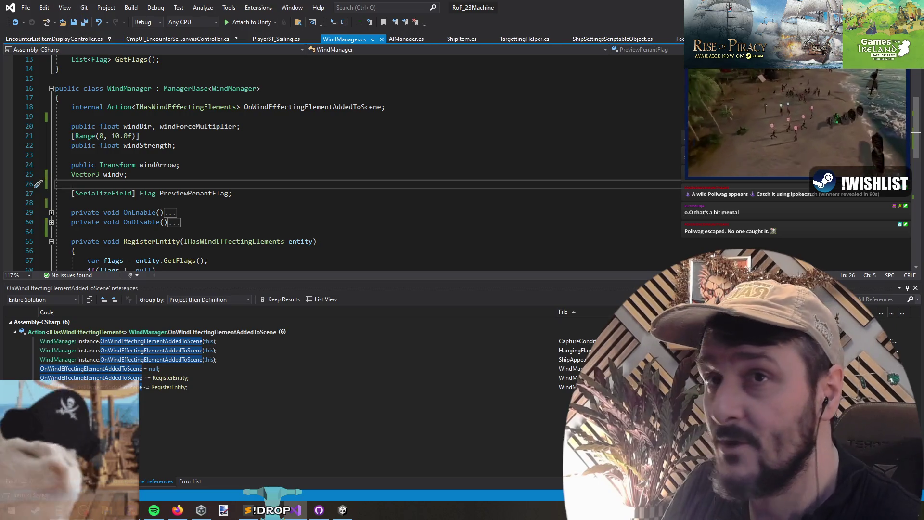
key(alt+Tab)
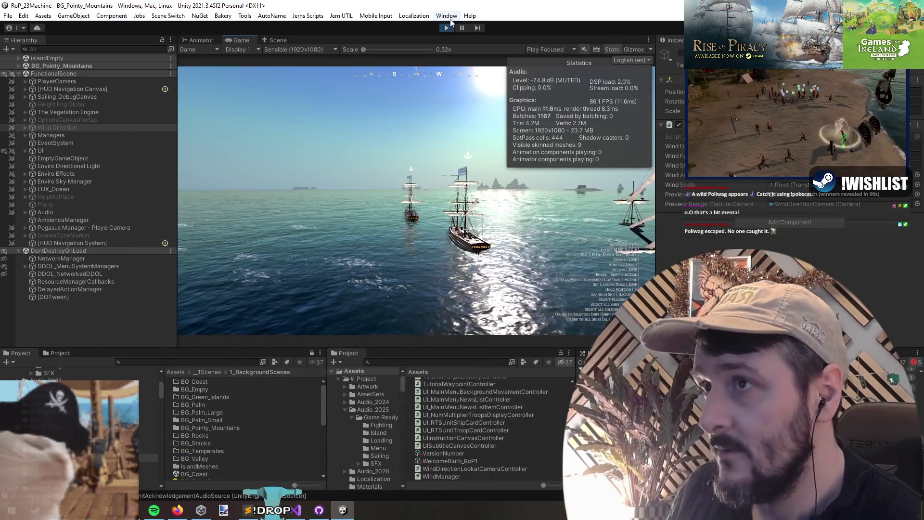
Step: Select Wind Direction, then load FunctionalScene from its Hierarchy context menu
click(74, 126)
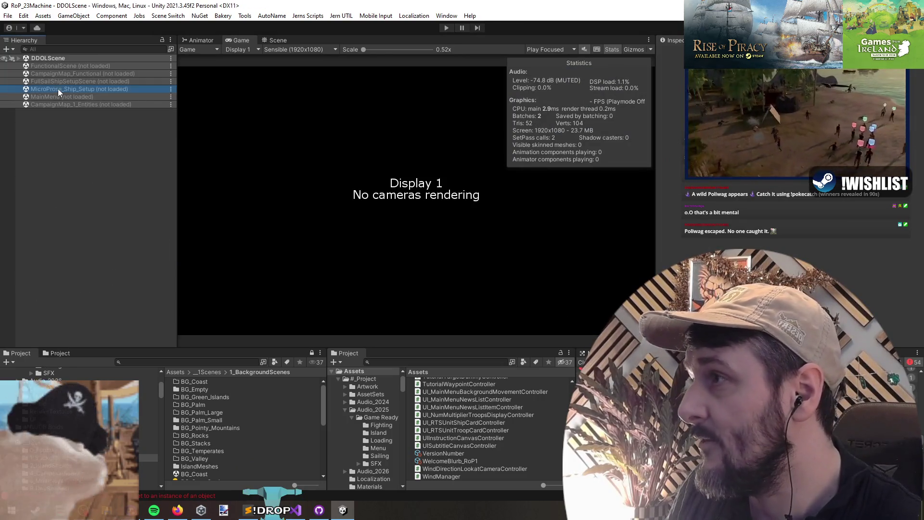
key(ctrl+f)
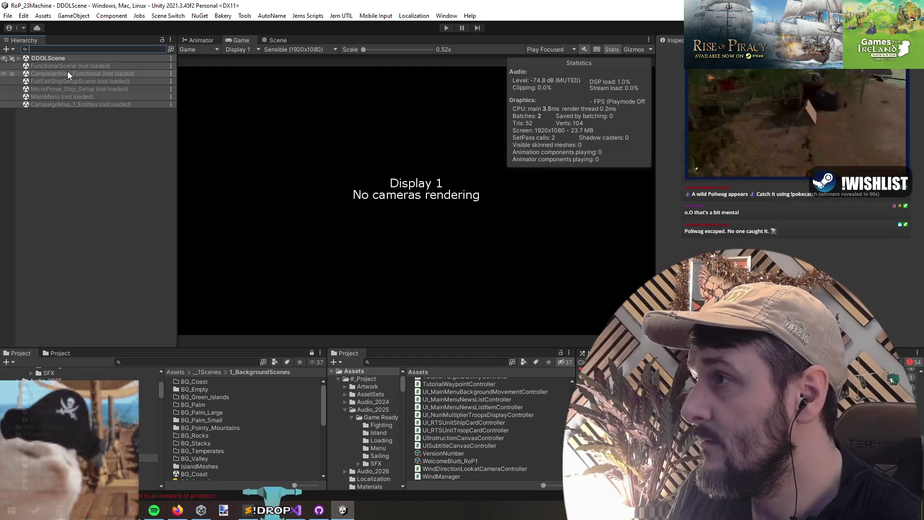
right_click(63, 65)
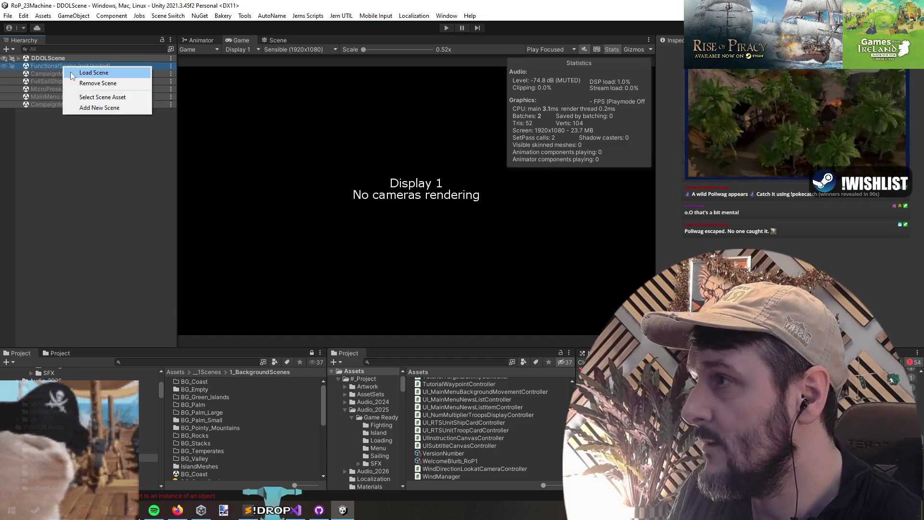
click(66, 166)
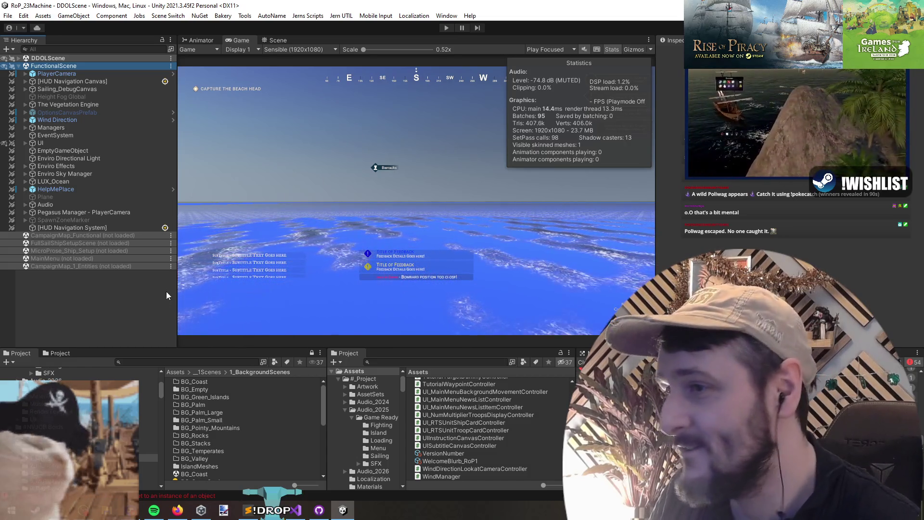
Step: Deactivate the three child objects of Wind Direction
click(64, 50)
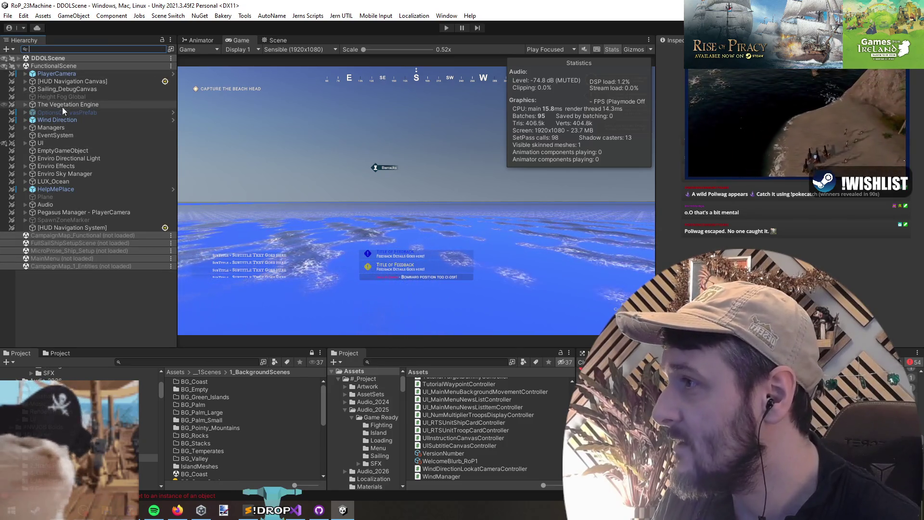
click(62, 120)
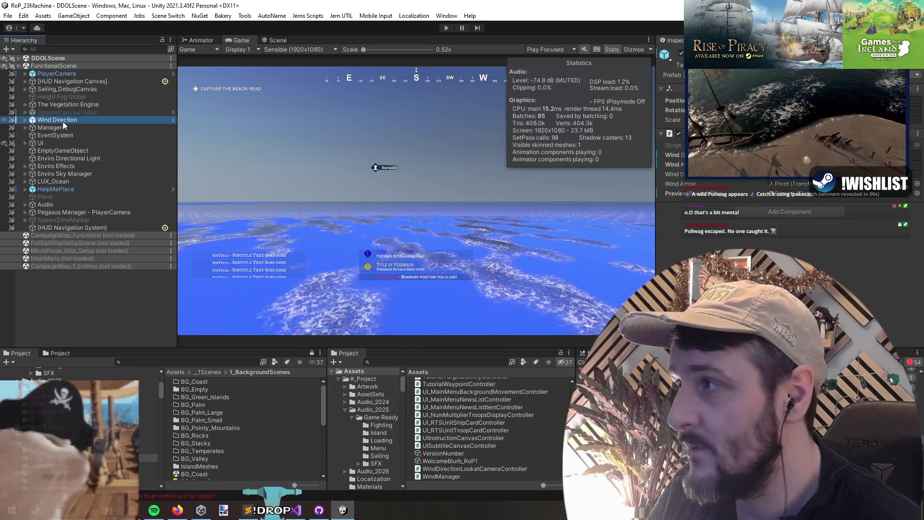
key(Right)
click(85, 143)
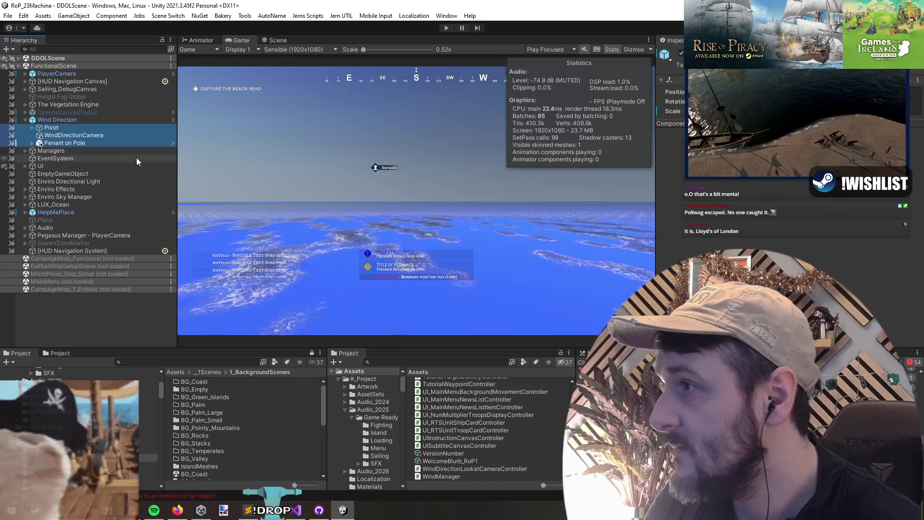
shift+click(74, 128)
key(alt+shift+a)
key(Left)
key(Left)
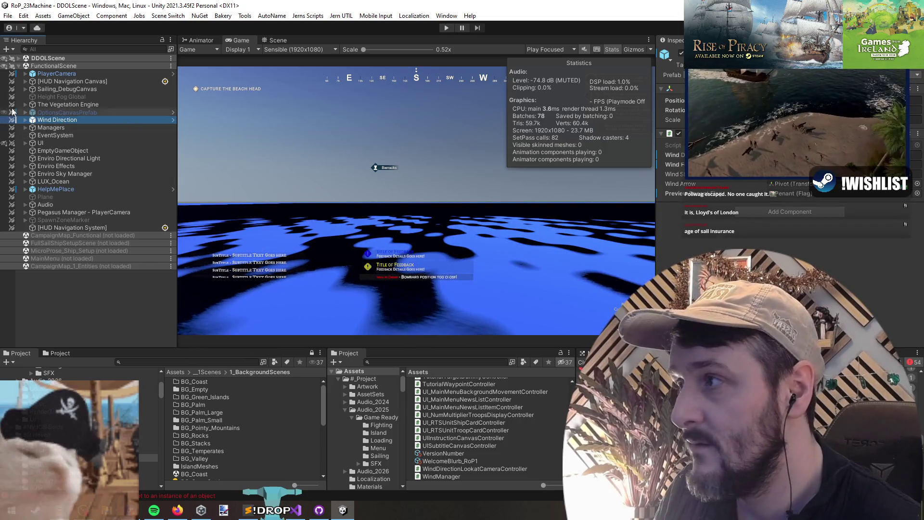
Step: Deactivate and delete WindDirectionCamera from under Wind Direction
click(25, 120)
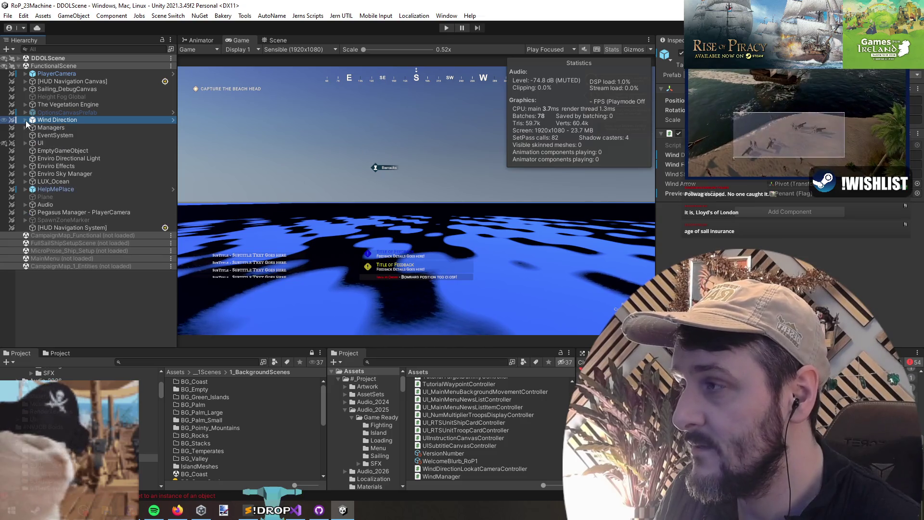
click(58, 135)
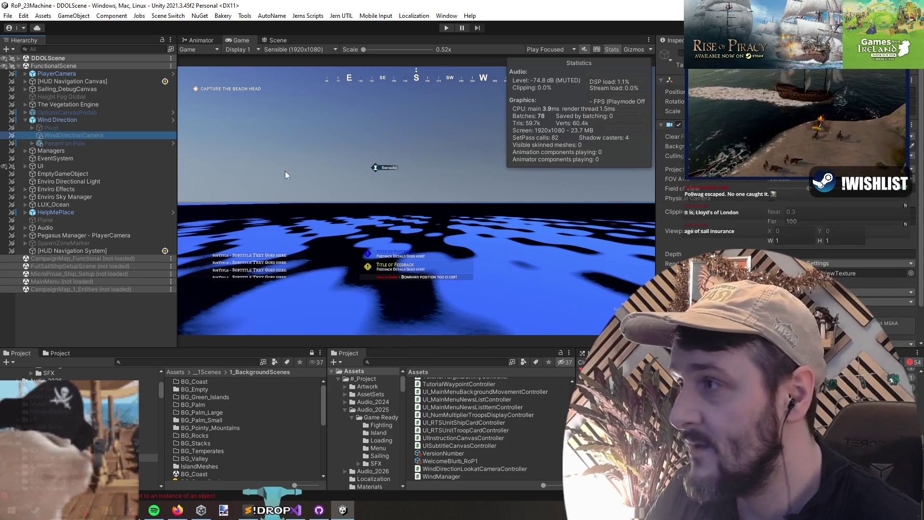
ctrl+click(62, 135)
key(Delete)
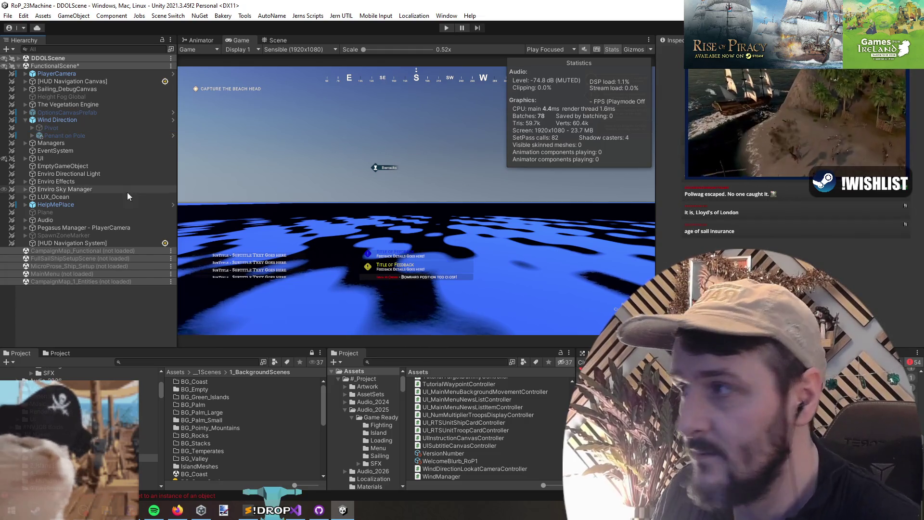
Step: Inspect Pivot, arrow (1) and the Penant flag, then unload FunctionalScene
click(74, 128)
key(Right)
key(Down)
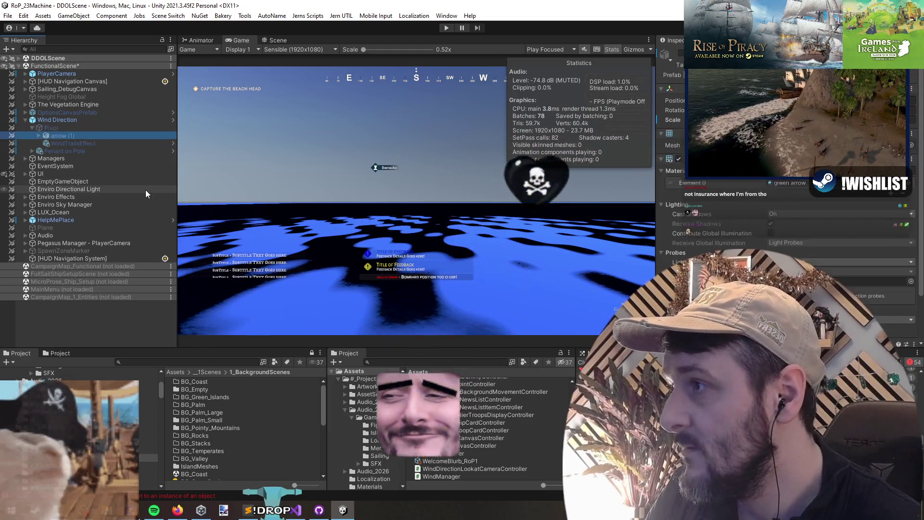
key(Left)
key(Left)
key(Down)
key(Right)
key(Down)
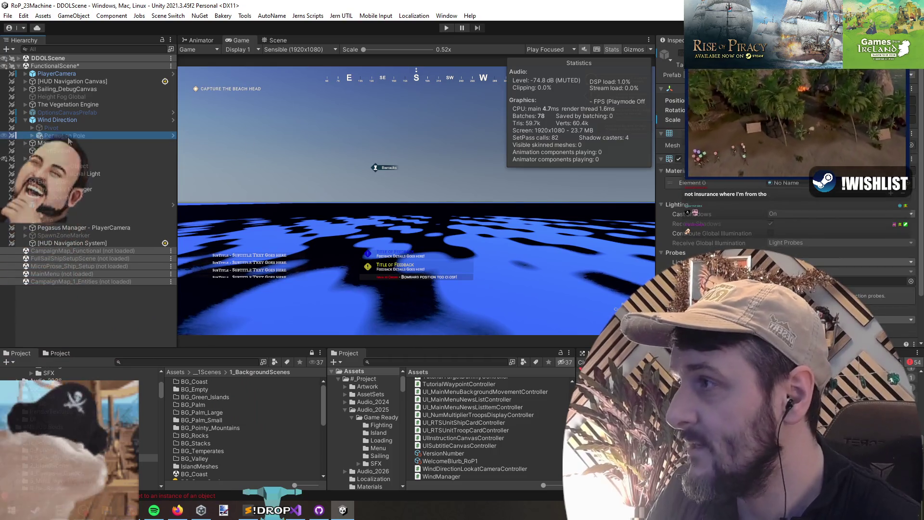
key(Left)
key(Left)
key(Left)
click(107, 272)
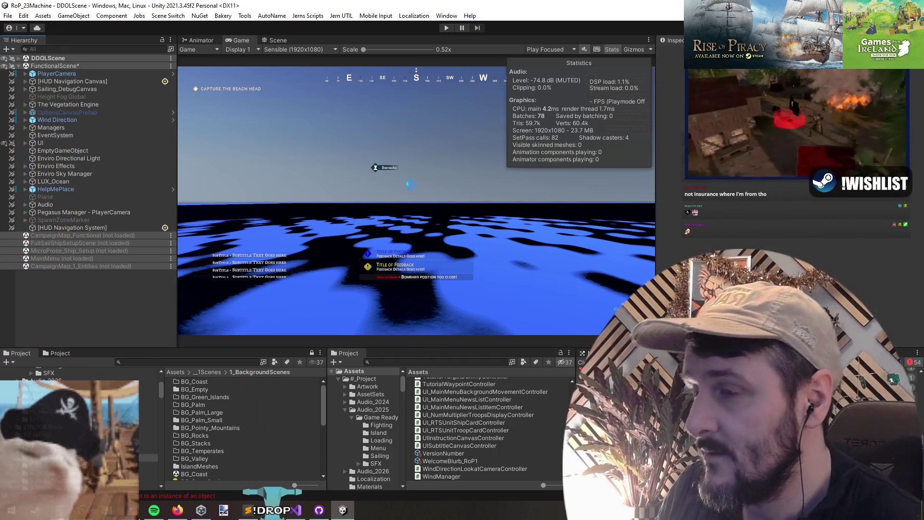
click(72, 119)
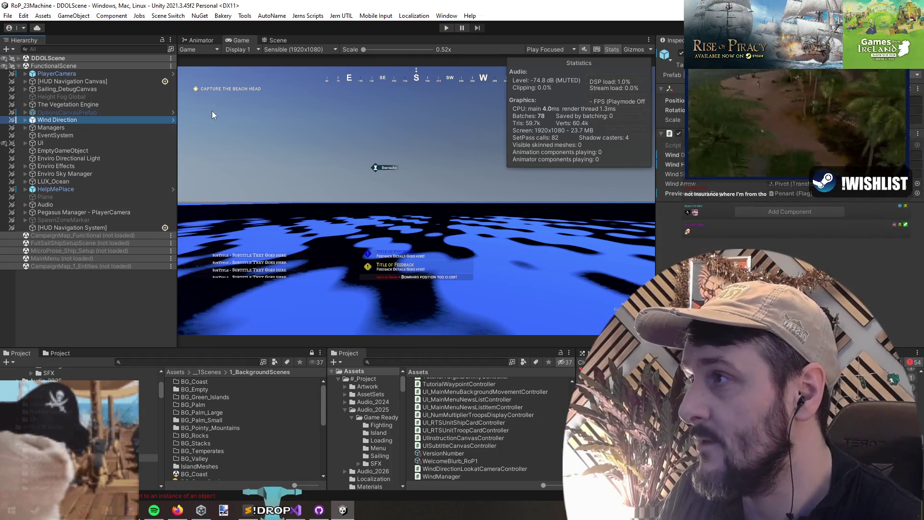
right_click(43, 66)
click(91, 119)
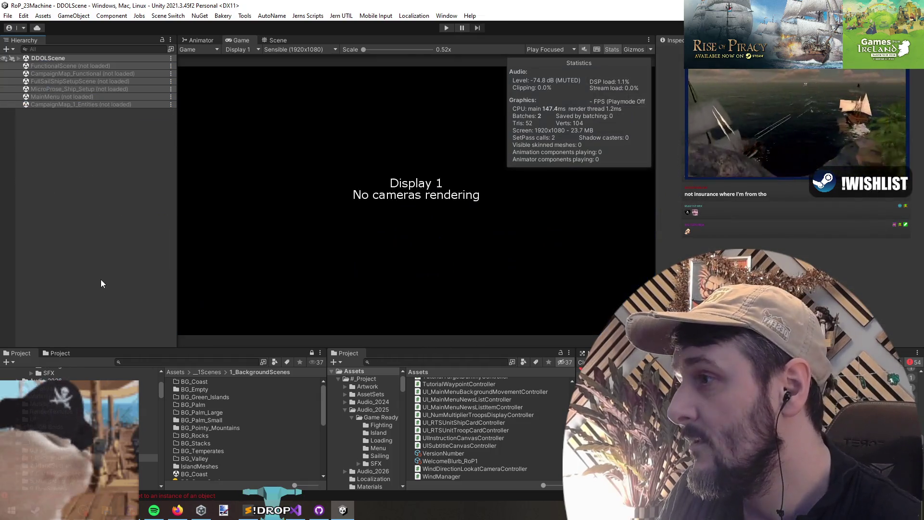
Step: Enter Play mode and begin the Rival Encounter scenario, confirming the captain
key(ctrl+p)
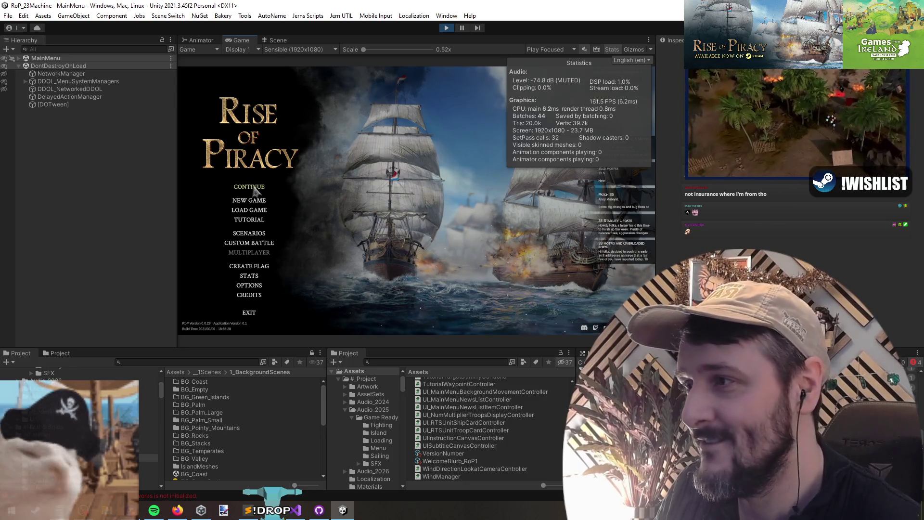
click(254, 191)
click(447, 27)
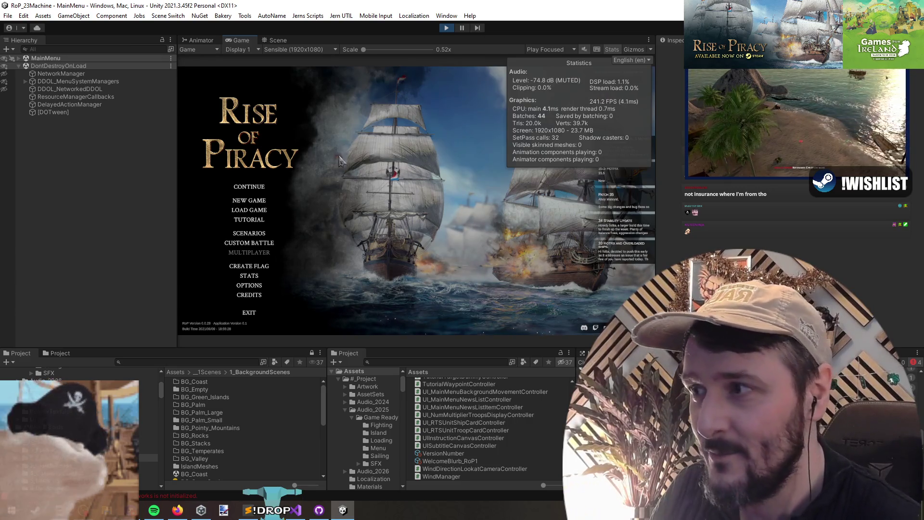
click(251, 234)
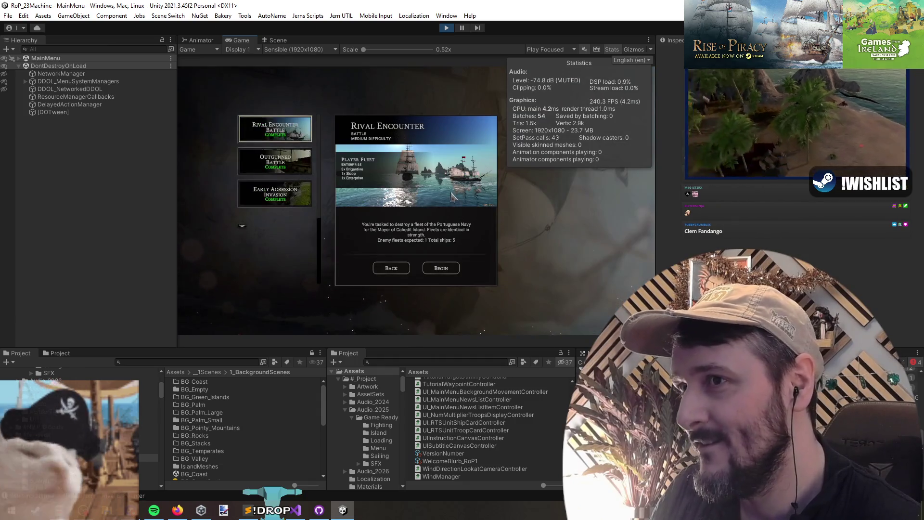
click(446, 268)
click(422, 278)
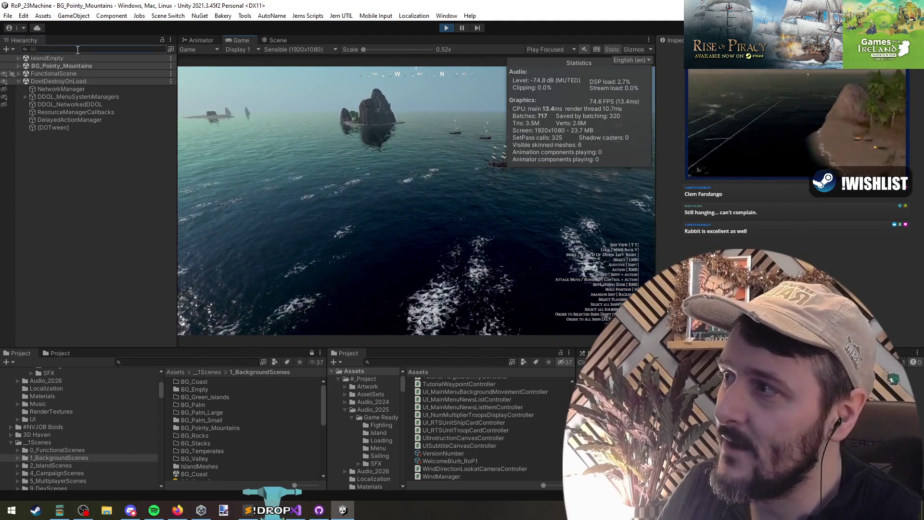
Step: Filter the Hierarchy by 't: camera' and set PlayerCamera's far clipping to 1, then raise it until the ocean returns
click(78, 50)
text(t: camera)
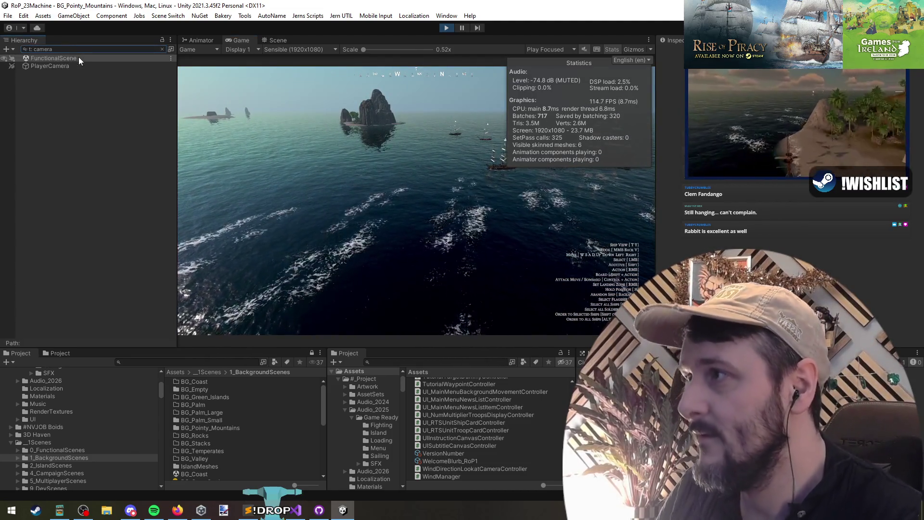
click(53, 66)
double_click(794, 221)
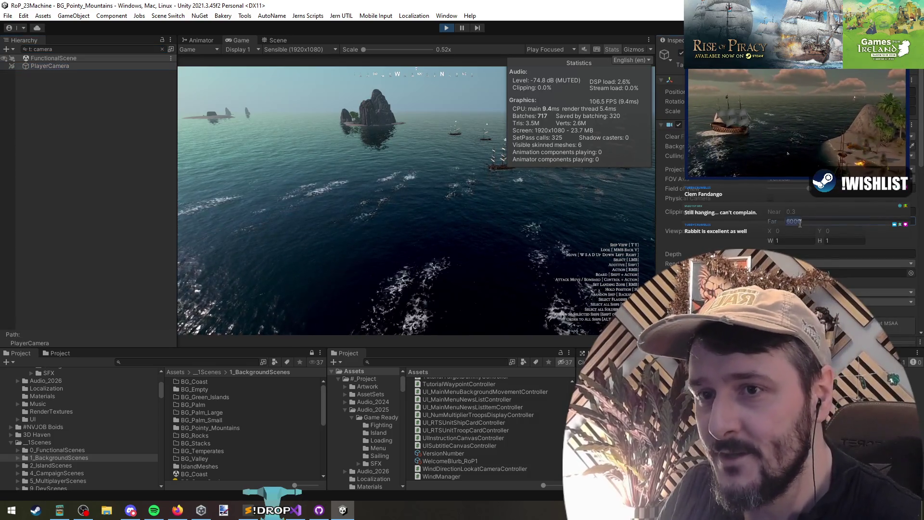
text(1)
key(Return)
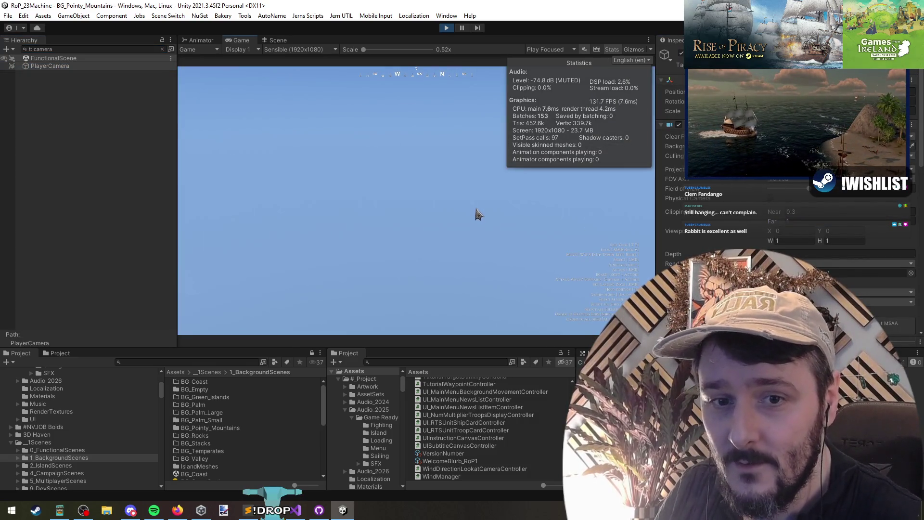
mouse_move(775, 221)
mouse_down()
mouse_move(504, 199)
mouse_move(619, 167)
mouse_move(177, 200)
mouse_move(347, 181)
mouse_up()
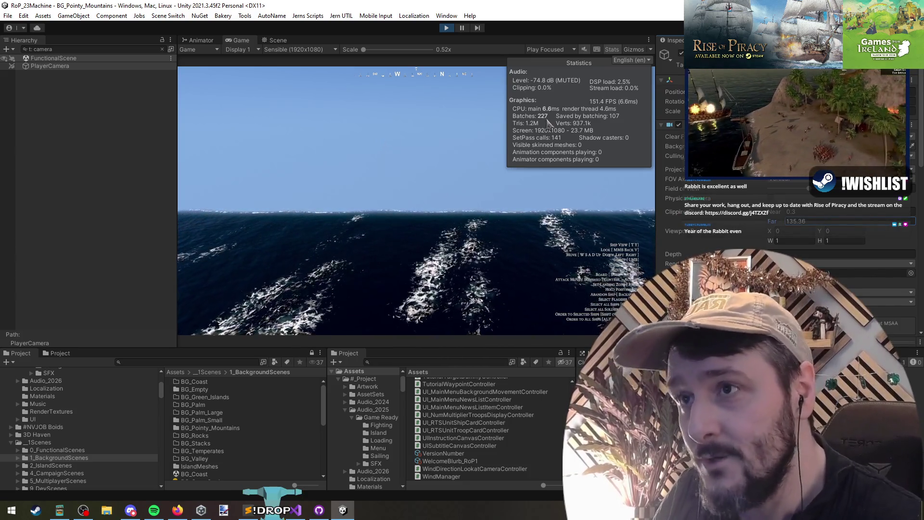
Step: Stop Play mode, clear the camera filter and switch to Visual Studio
click(447, 27)
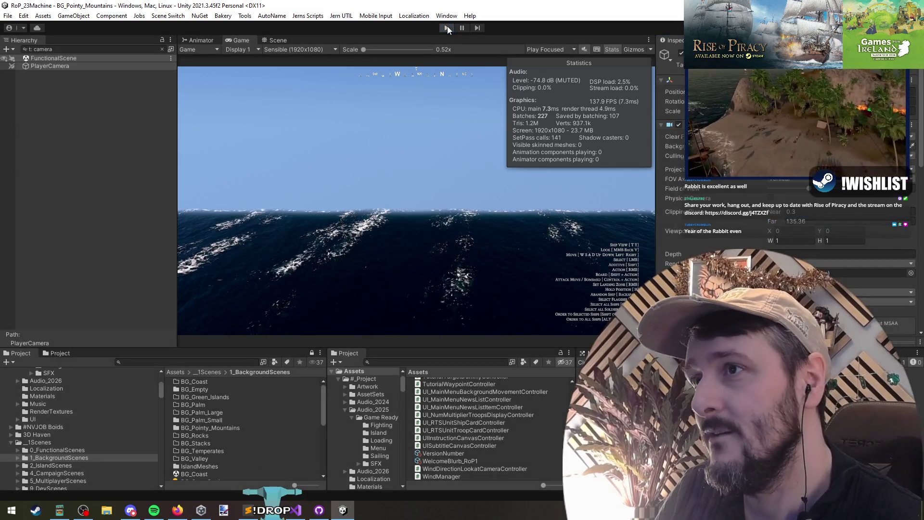
click(161, 48)
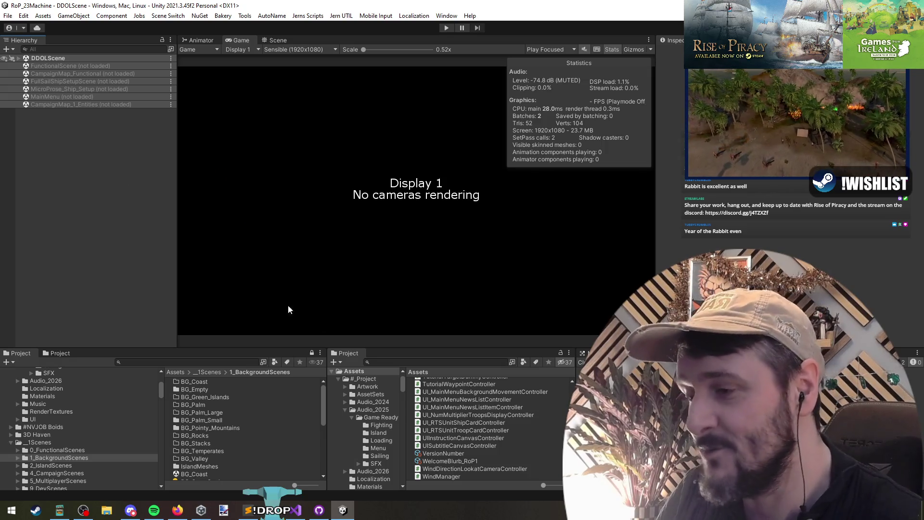
click(296, 510)
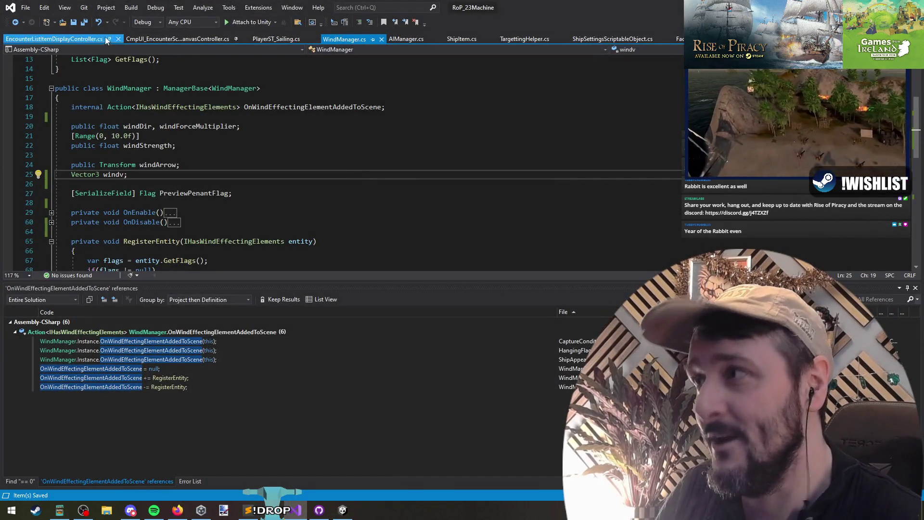
Step: Delete the commented-out lines below DOKill in PlayerST_Sailing.cs
key(alt+Tab)
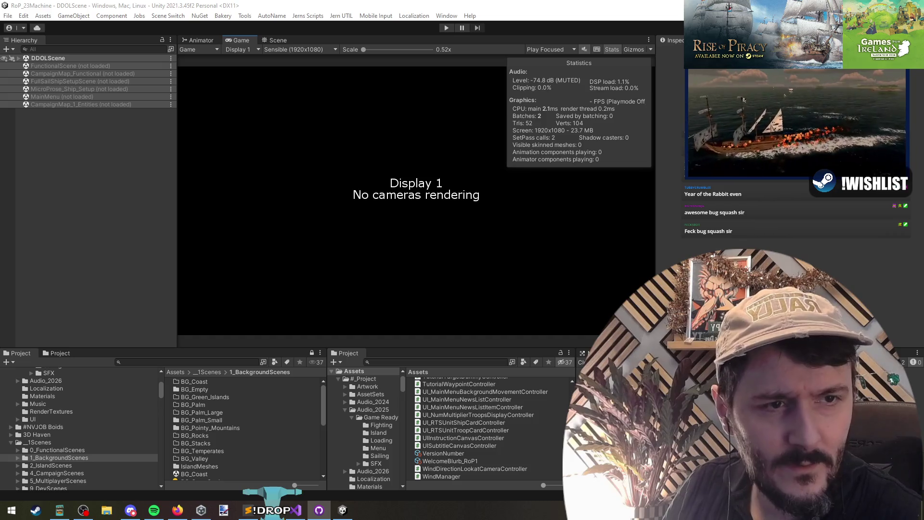
key(alt+Tab)
key(ctrl+Tab)
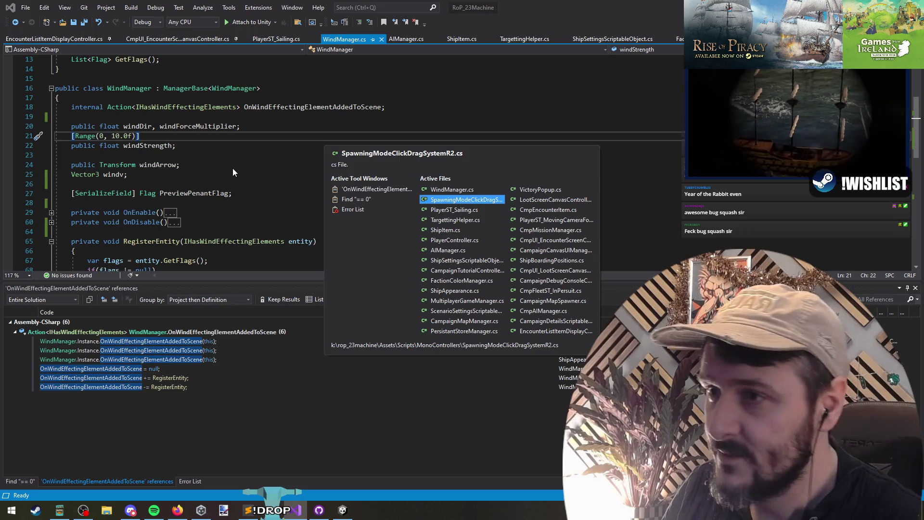
key(ctrl+Tab)
drag(208, 171, 58, 190)
key(Delete)
click(238, 185)
key(Down)
key(Down)
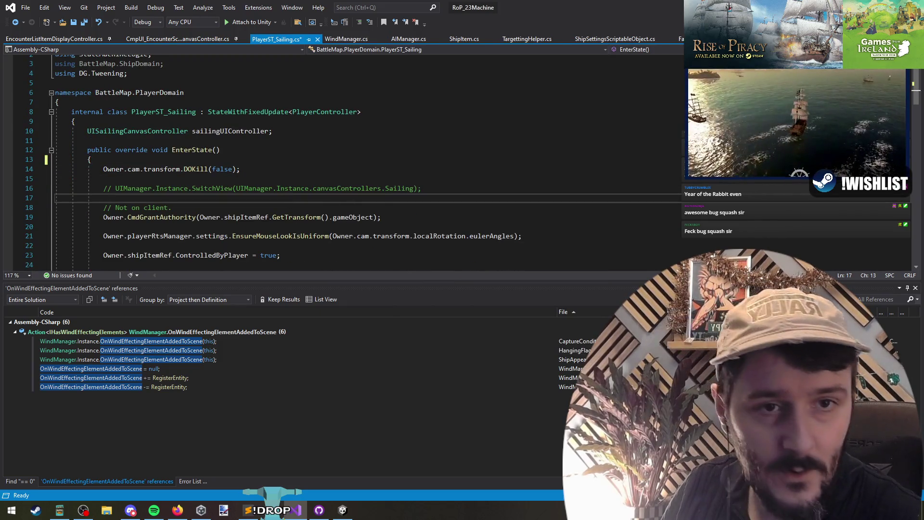
triple_click(203, 219)
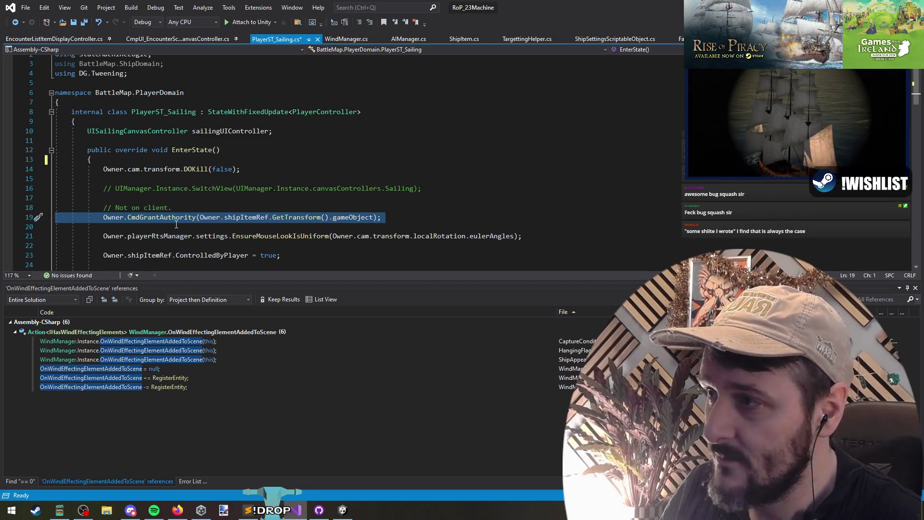
key(Up)
key(Up)
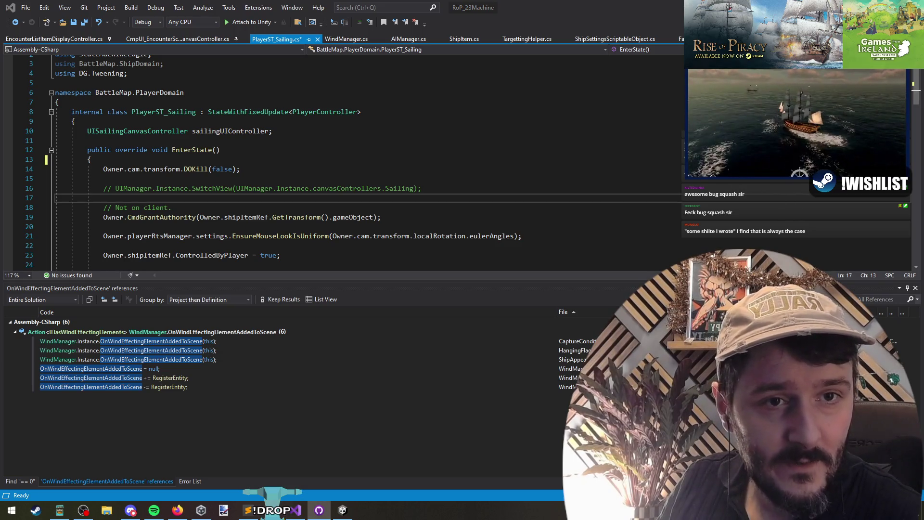
Step: Review the code above EnsureAllMarkersAreHidden in SpawningModeClickDragSystemR2.cs, then return to Unity
click(352, 169)
key(ctrl+Tab)
key(ctrl+Tab)
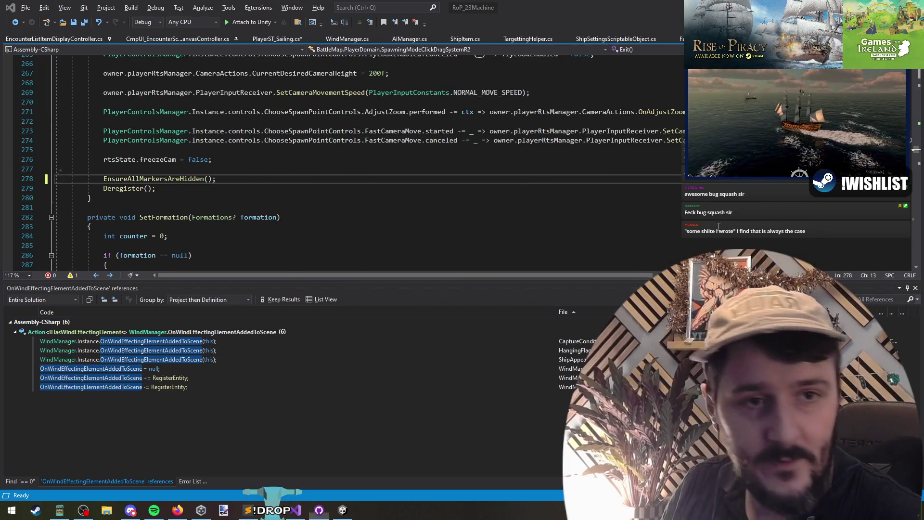
key(Up)
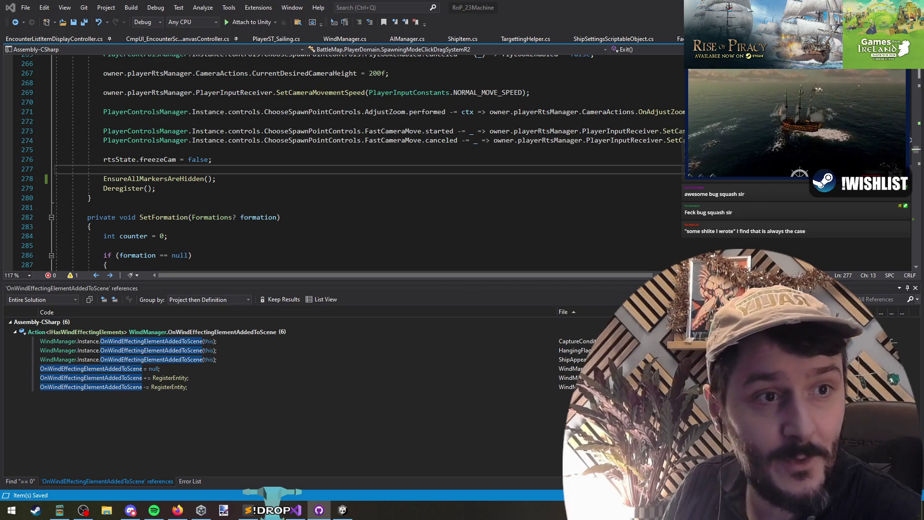
key(Up)
key(Up)
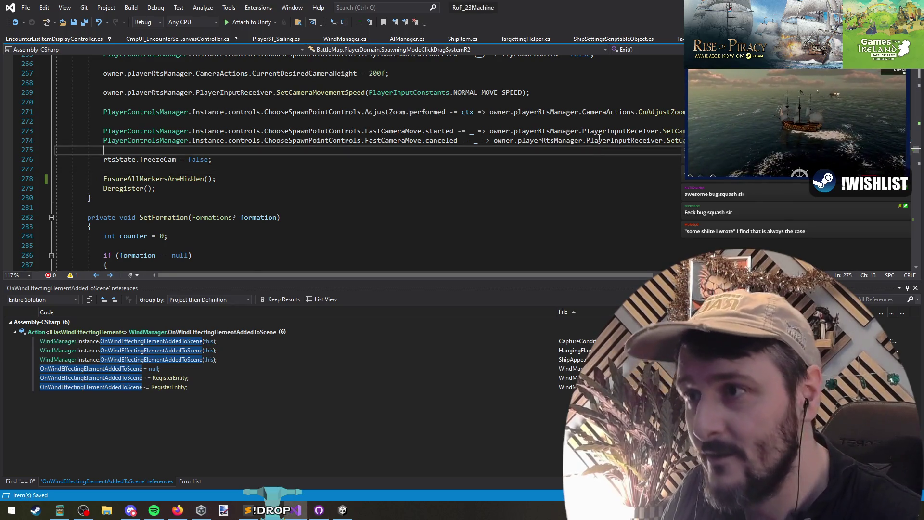
key(alt+Tab)
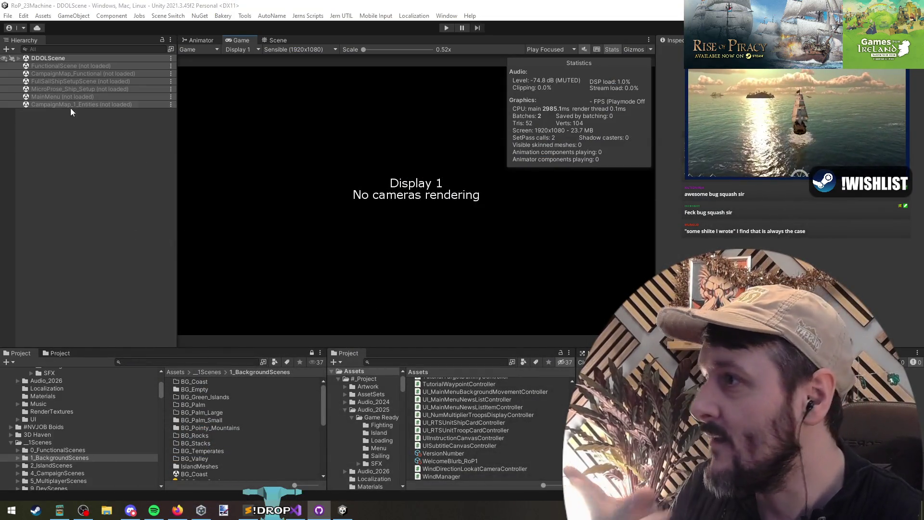
Step: Unload the CampaignMap_Functional scene, saving its changes
right_click(81, 75)
key(Escape)
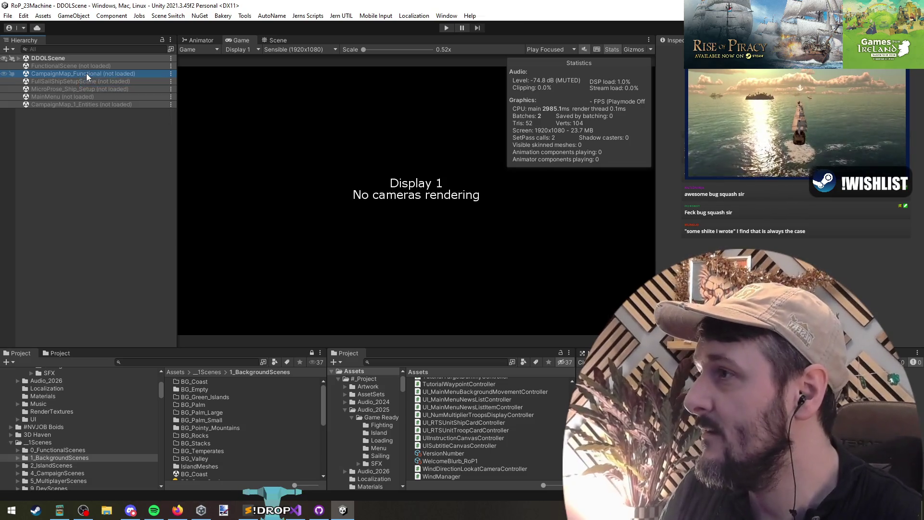
double_click(86, 75)
right_click(94, 76)
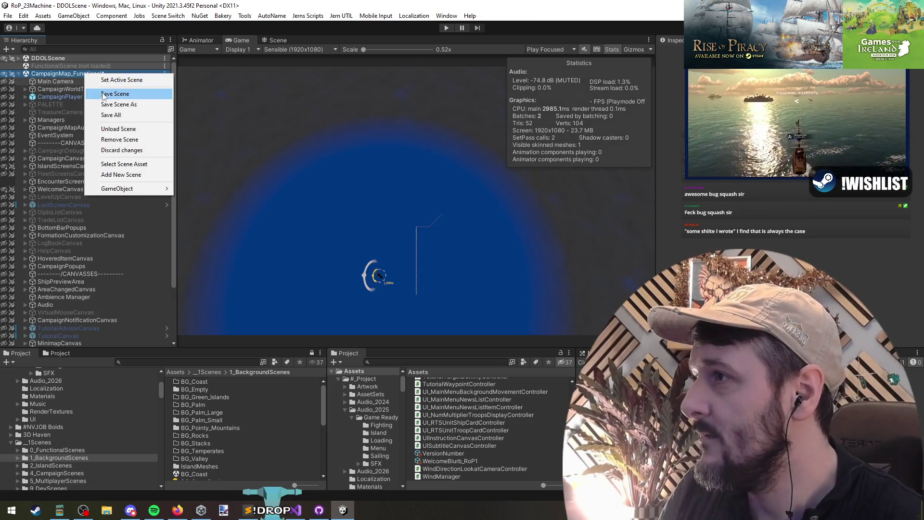
click(104, 127)
click(473, 277)
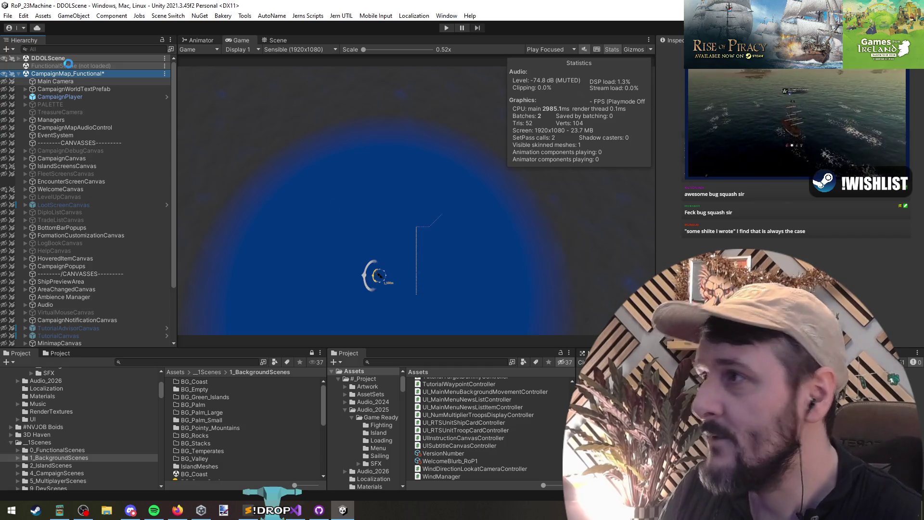
Step: Load FunctionalScene and review the EnviroSky Standard settings under Enviro Sky Manager
right_click(71, 65)
key(Escape)
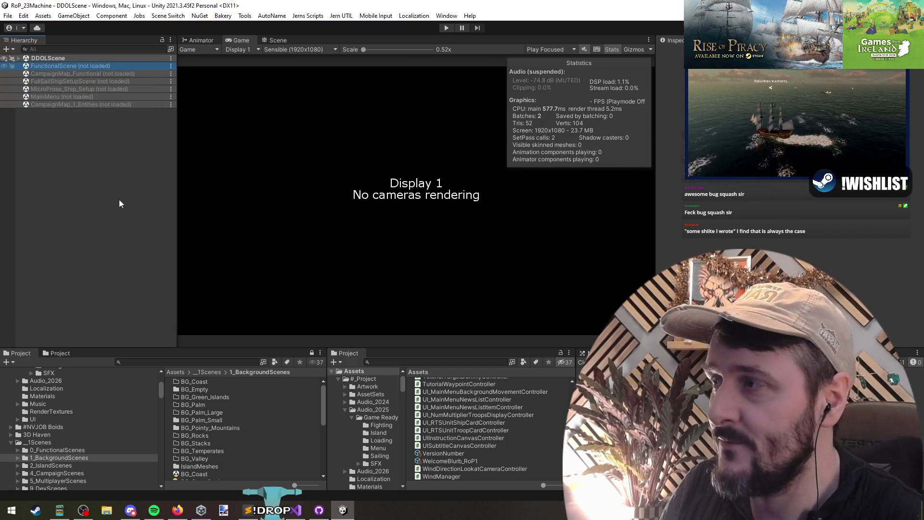
click(85, 174)
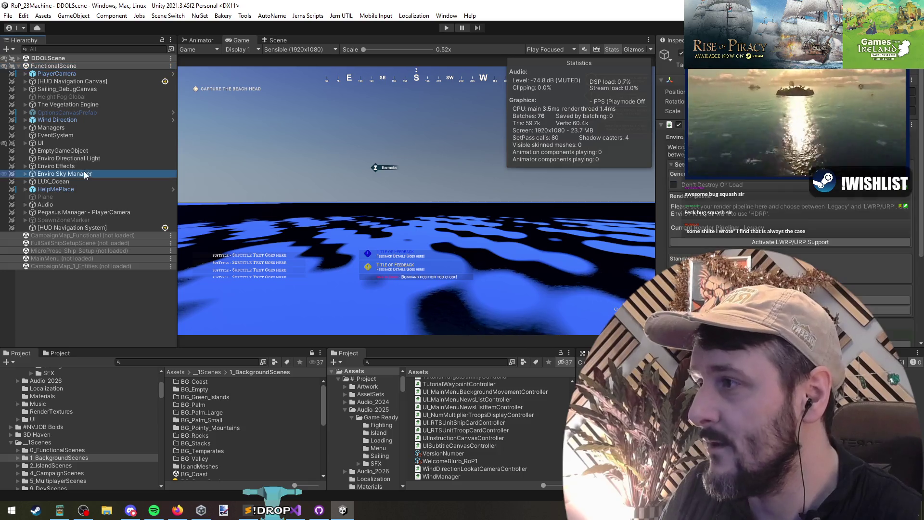
scroll(774, 229, down, 5)
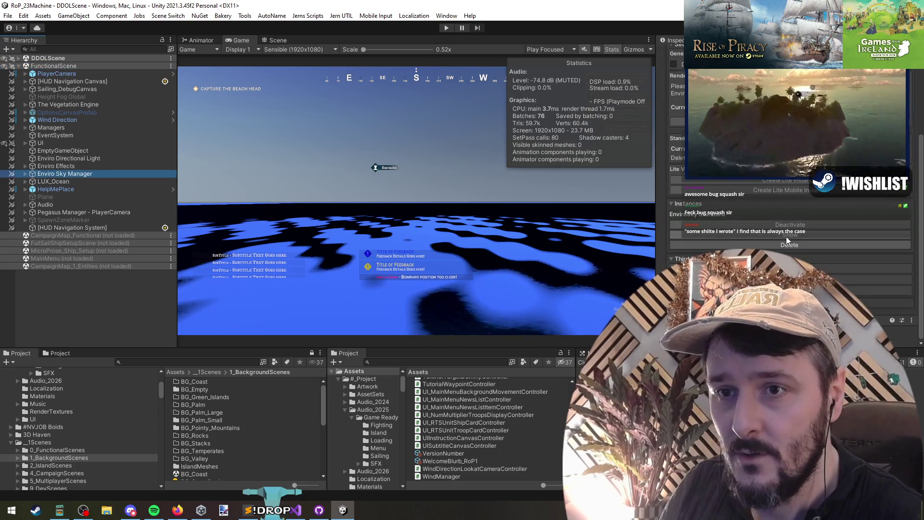
click(788, 238)
scroll(731, 194, down, 10)
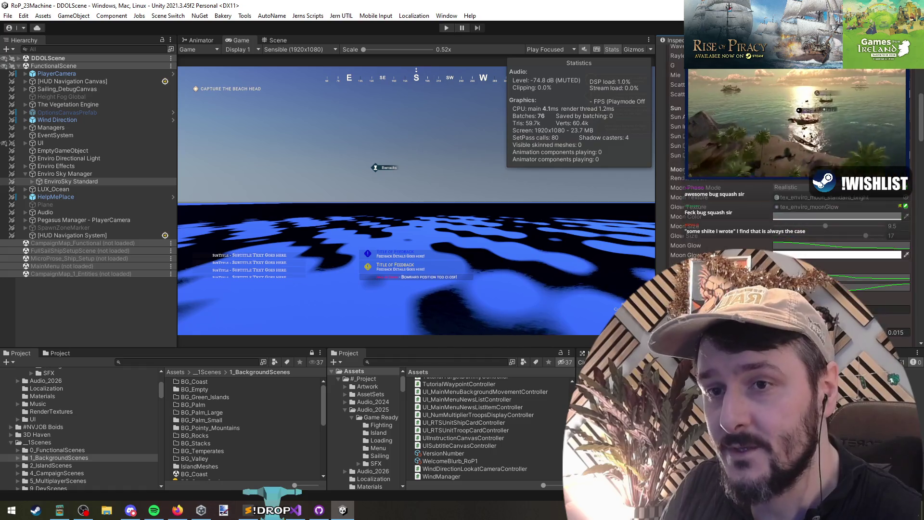
scroll(730, 216, down, 10)
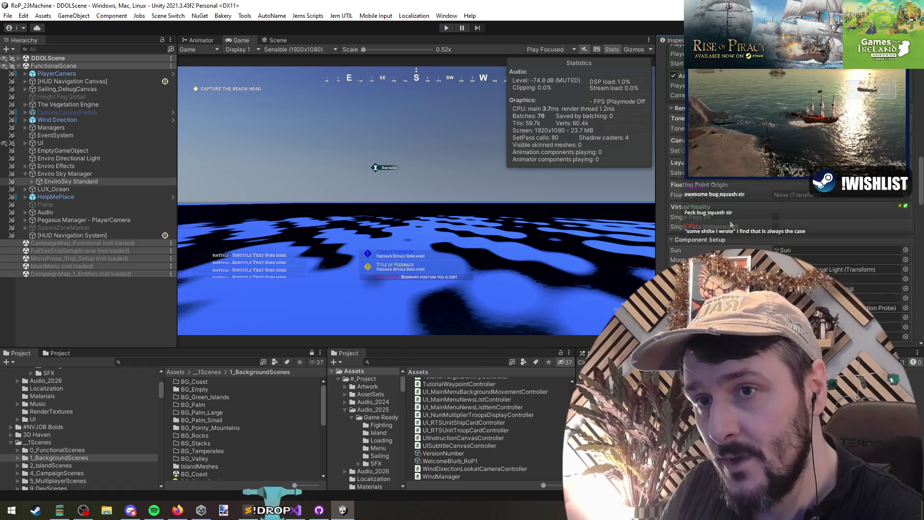
scroll(730, 245, down, 10)
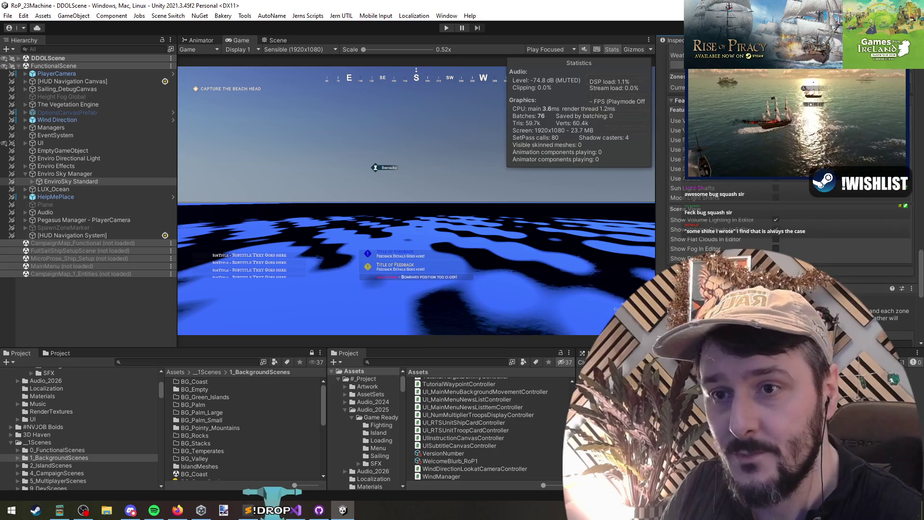
scroll(717, 202, up, 5)
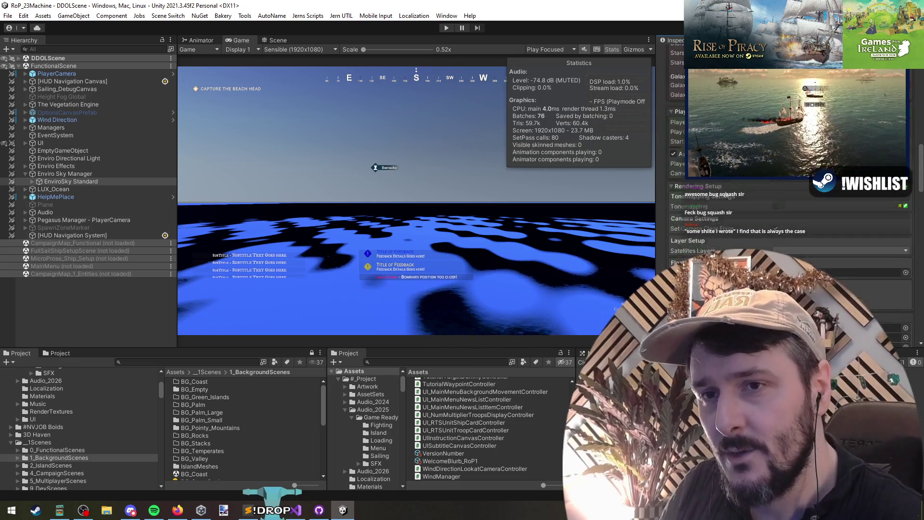
scroll(717, 202, down, 2)
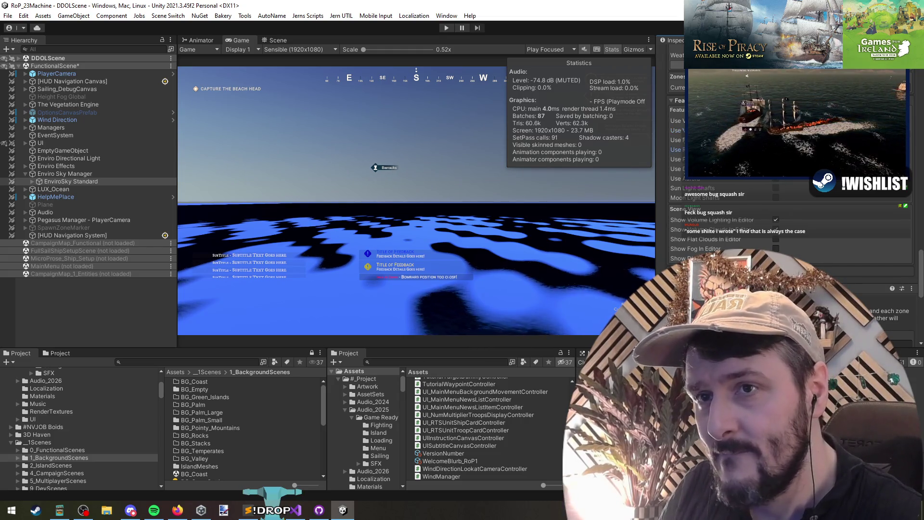
Step: Deselect EnviroSky Standard and unload FunctionalScene from its Hierarchy context menu
click(147, 311)
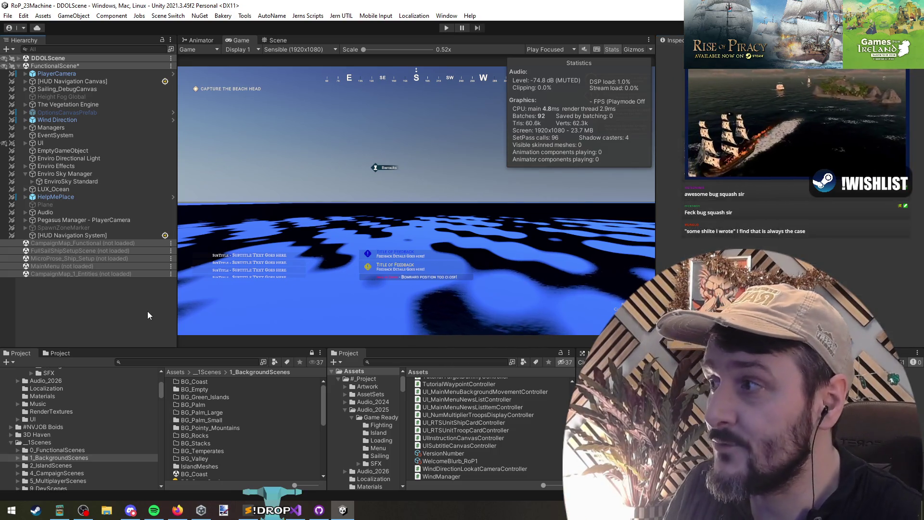
right_click(54, 66)
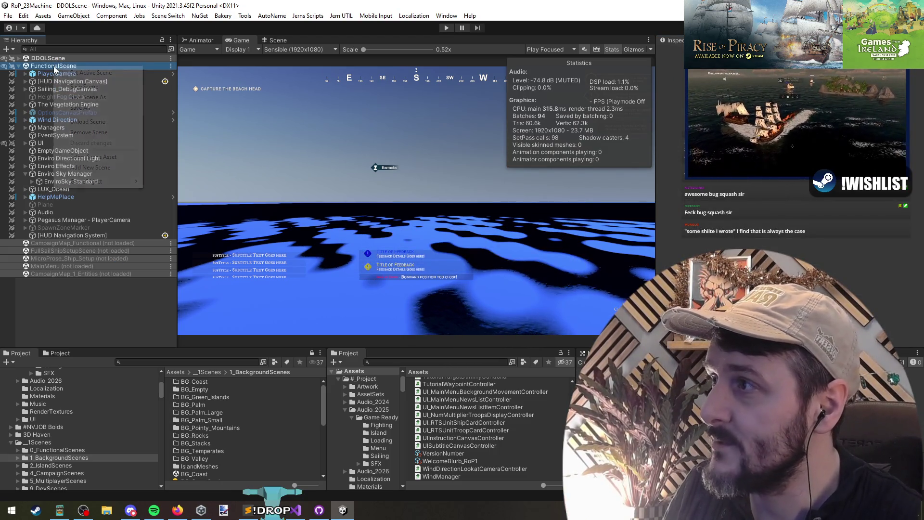
click(77, 123)
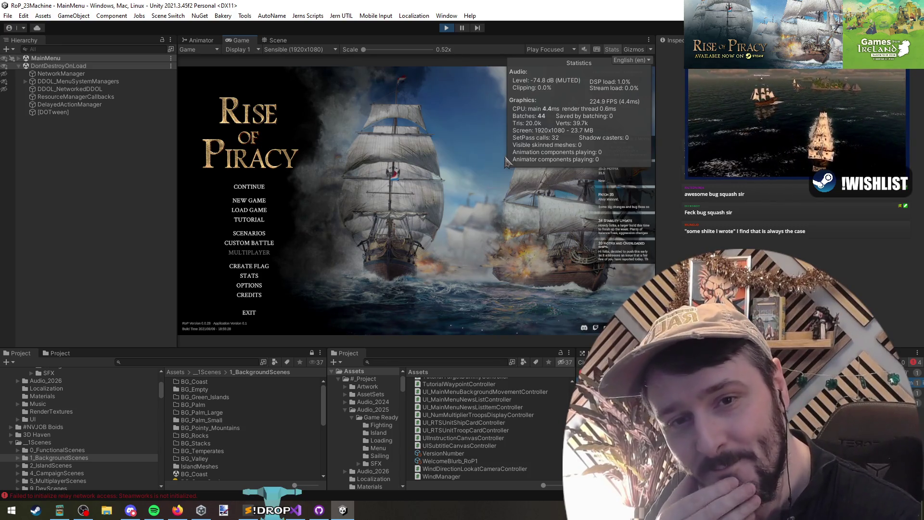
Step: Begin Rival Encounter with the captain confirmed, then resume from the pause menu after glancing at Visual Studio
click(243, 233)
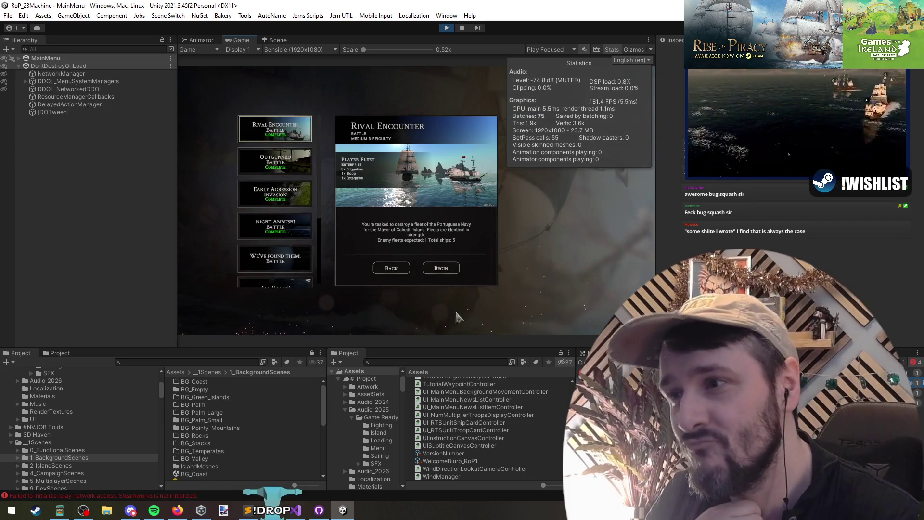
click(442, 270)
click(419, 310)
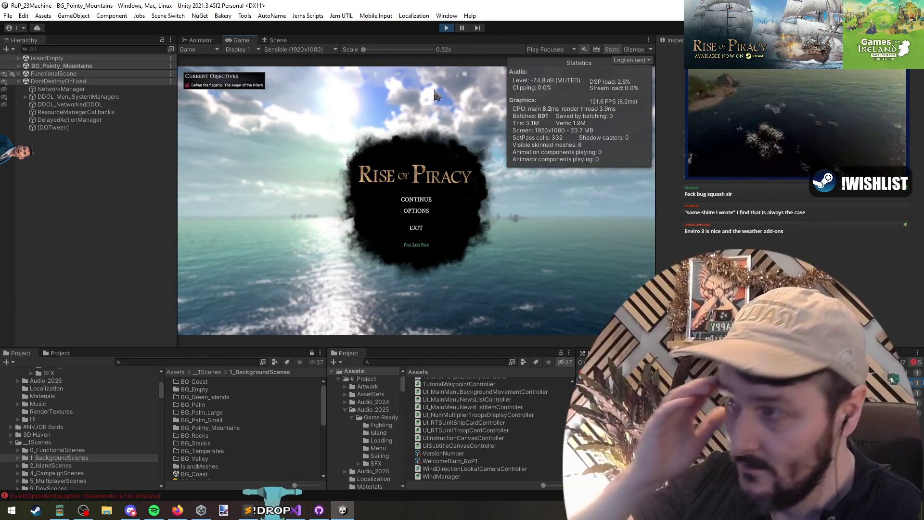
click(296, 503)
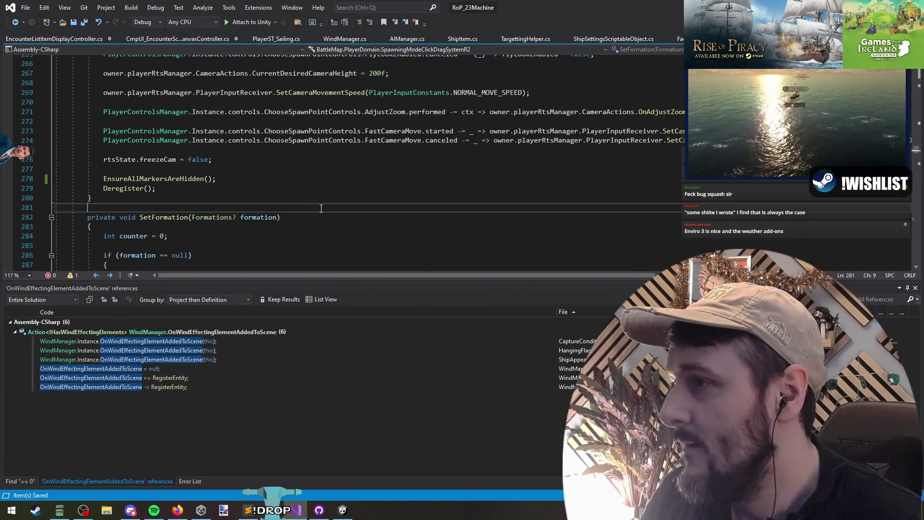
key(alt+Tab)
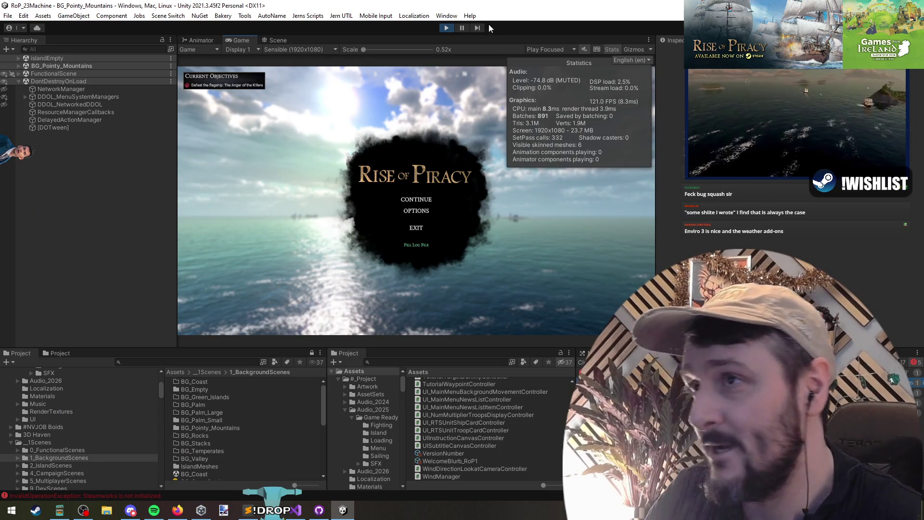
click(416, 199)
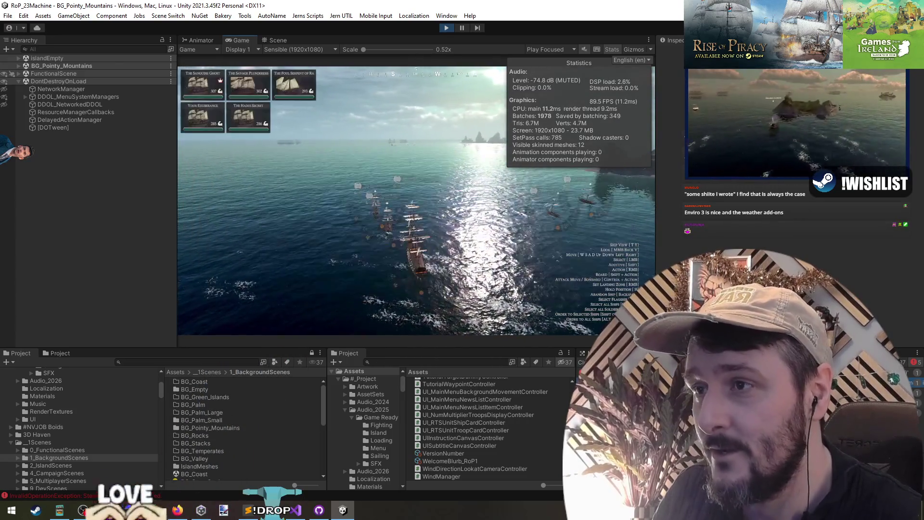
Step: Order the selected fleet to sail to a new spot on the sea, then leave Unity
right_click(398, 150)
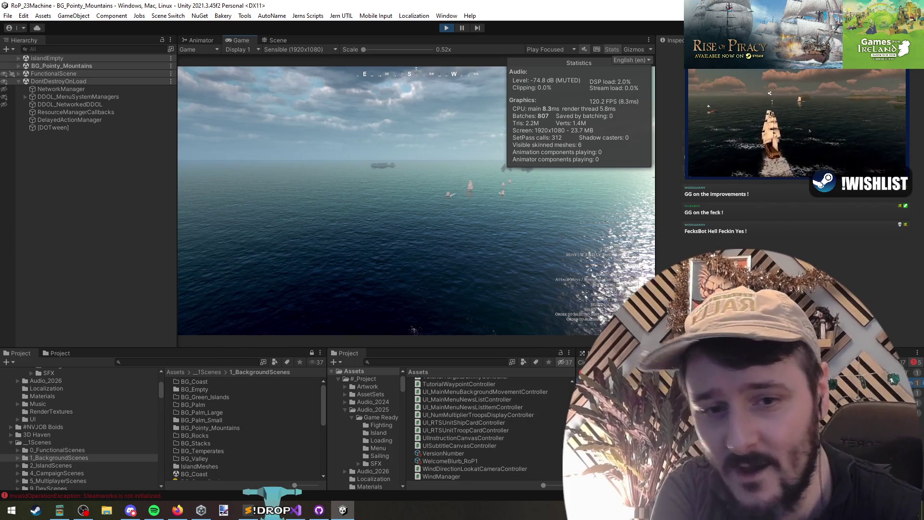
key(alt+Tab)
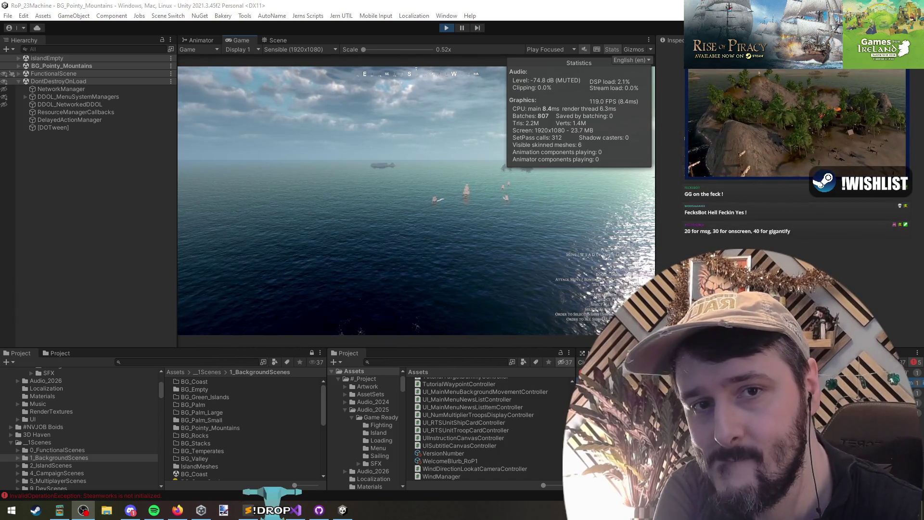
Step: Select all the ships, drop anchor with Ctrl+P, then go to the freezeCam line in Visual Studio
key(alt+Tab)
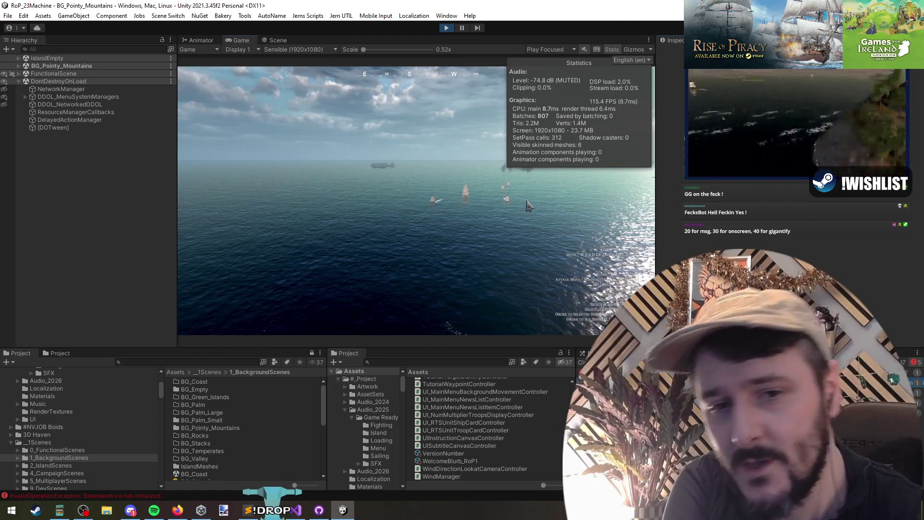
drag(337, 163, 435, 215)
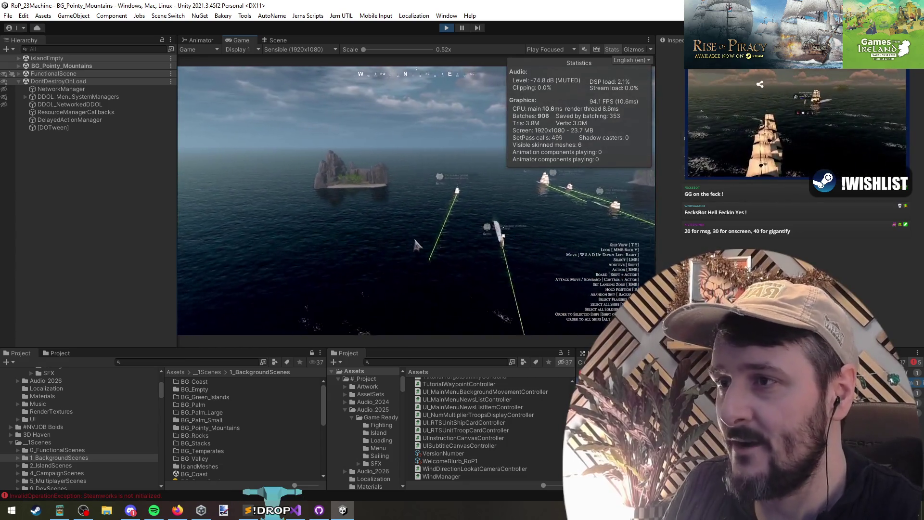
key(ctrl+a)
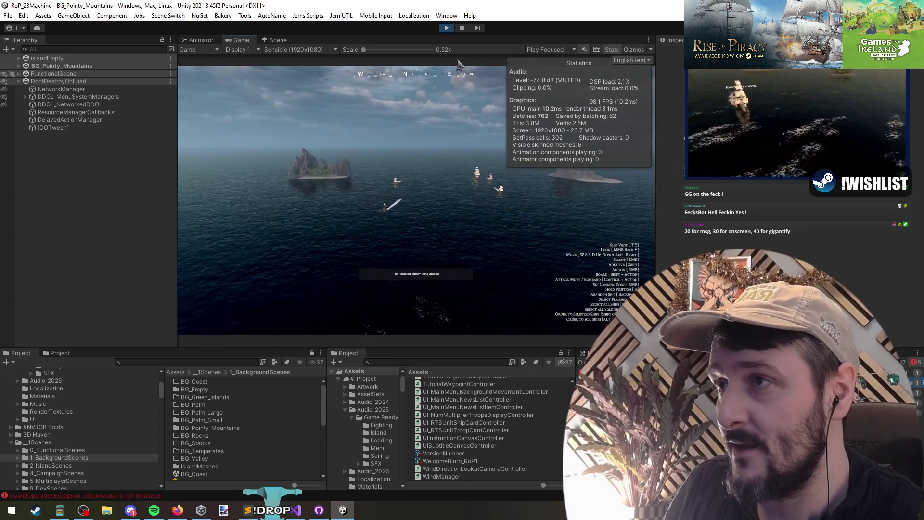
key(ctrl+p)
key(alt+Tab)
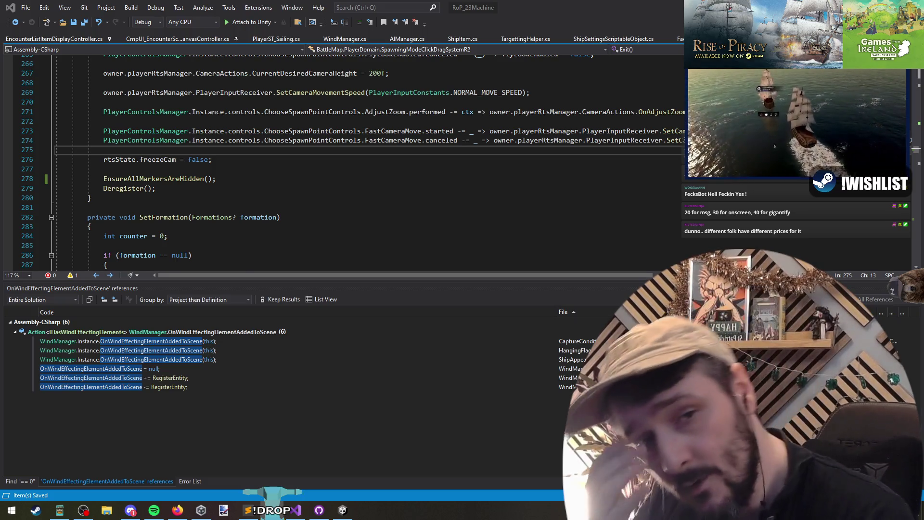
click(316, 162)
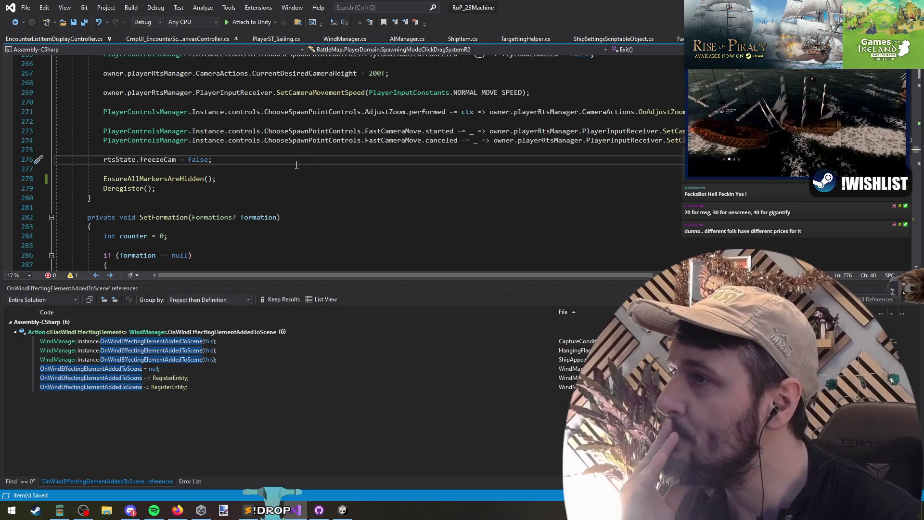
Step: Restart play mode in Unity and choose Continue on the main menu to load CampaignMap_1
key(alt+Tab)
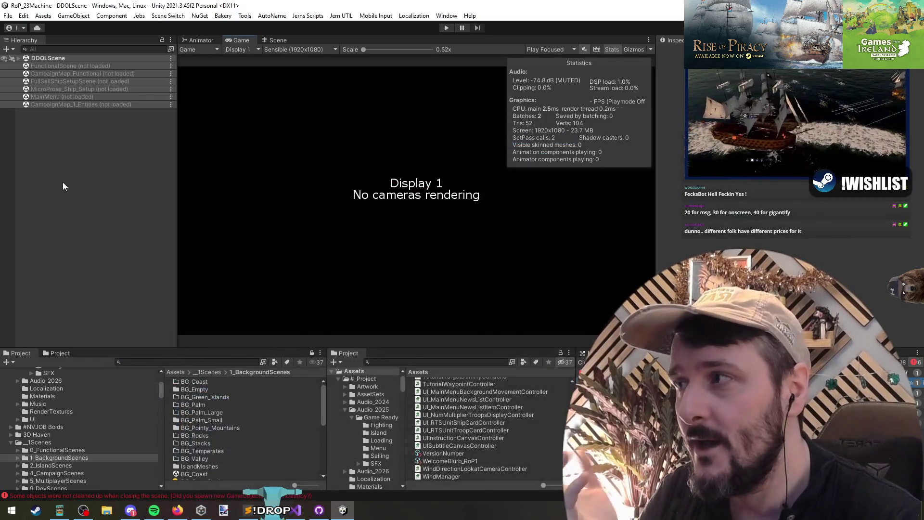
key(ctrl+p)
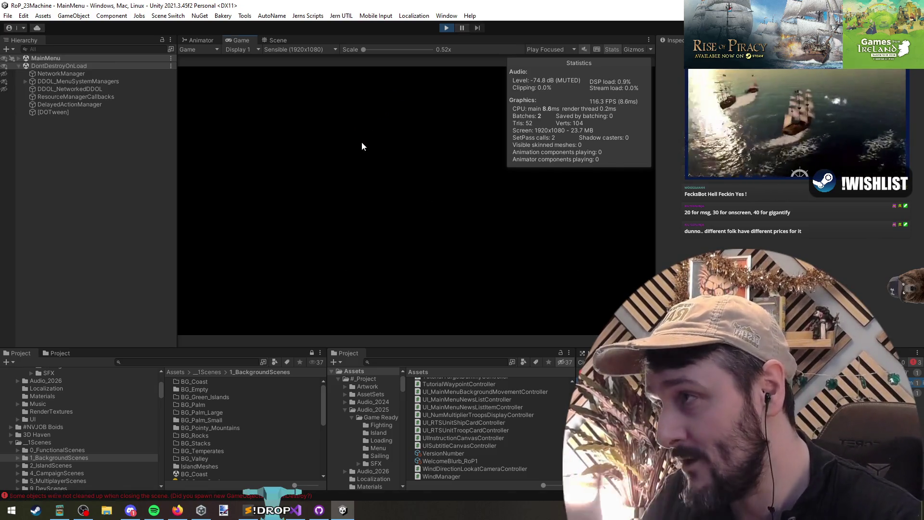
click(254, 188)
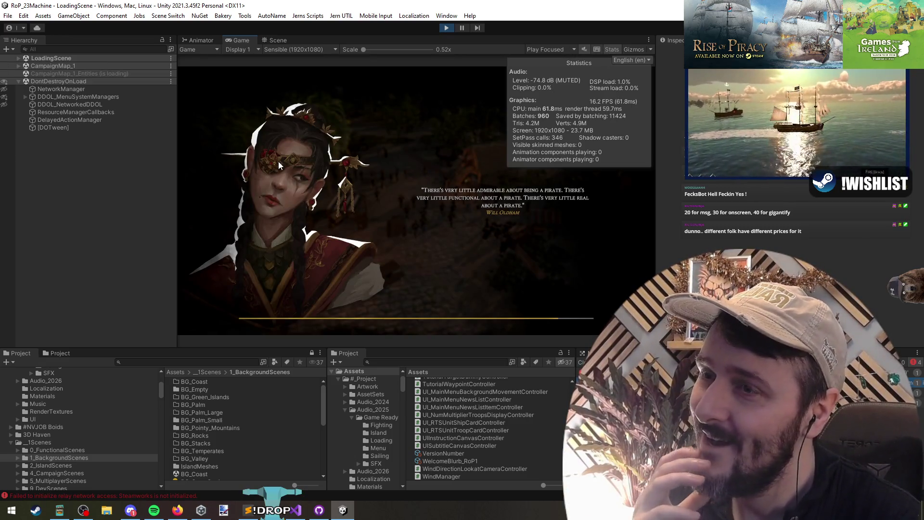
Step: Turn off the Stats overlay in the Game view while CampaignMap_1 loads
click(611, 49)
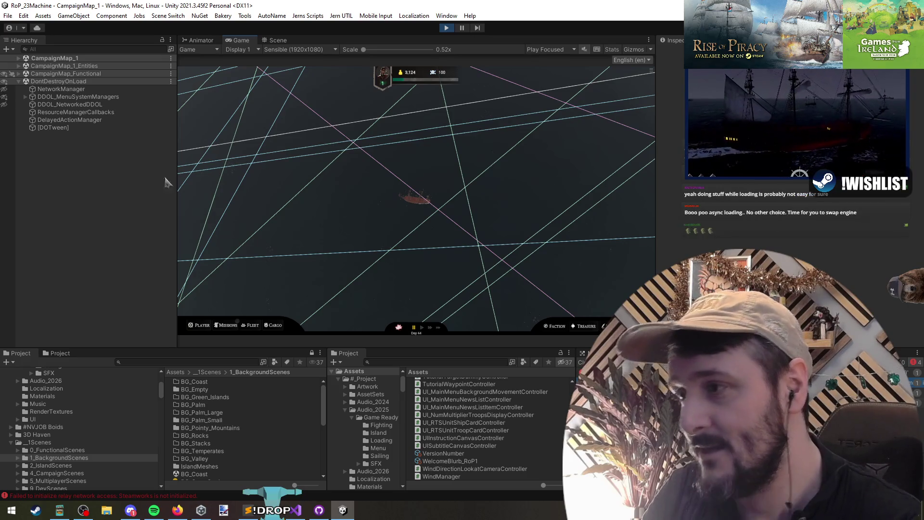
Step: Open the player stats panel's flag editor, browse the designs, and set the blue flag as the player's flag
click(200, 326)
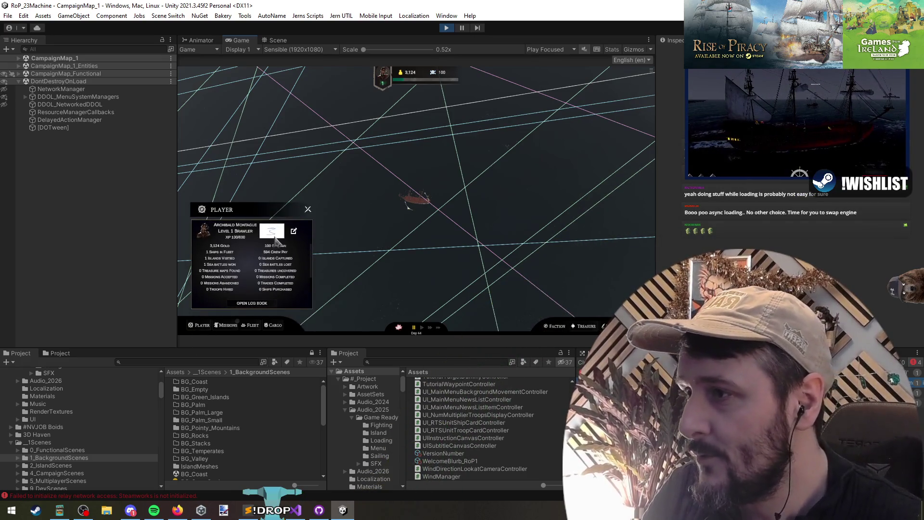
click(294, 232)
click(465, 201)
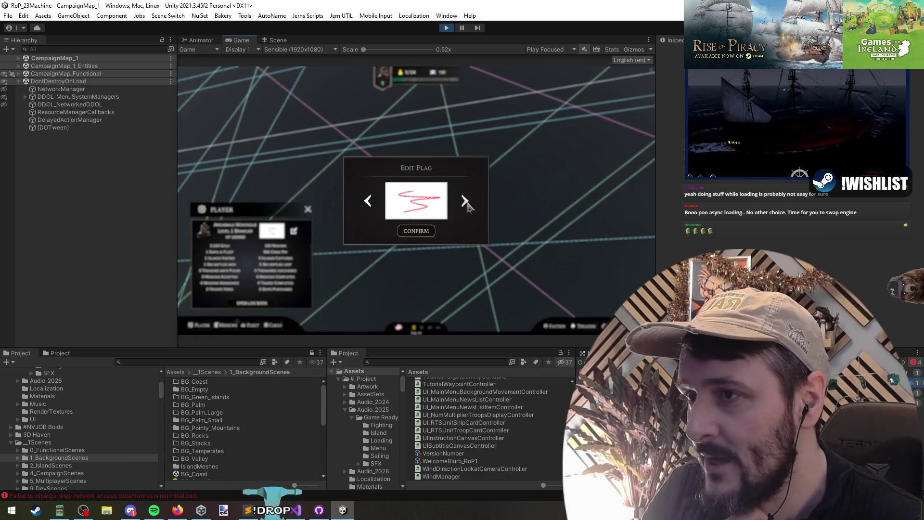
click(368, 201)
click(368, 201)
click(368, 201)
click(368, 201)
click(369, 201)
click(465, 201)
click(465, 201)
click(368, 201)
click(409, 231)
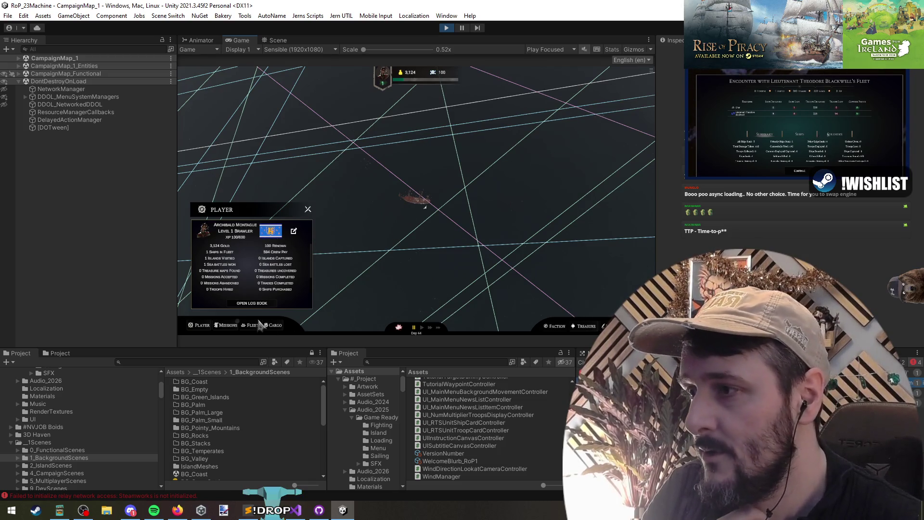
Step: Check the captain's log, close the player stats panel, and refocus the running game
click(252, 303)
click(252, 303)
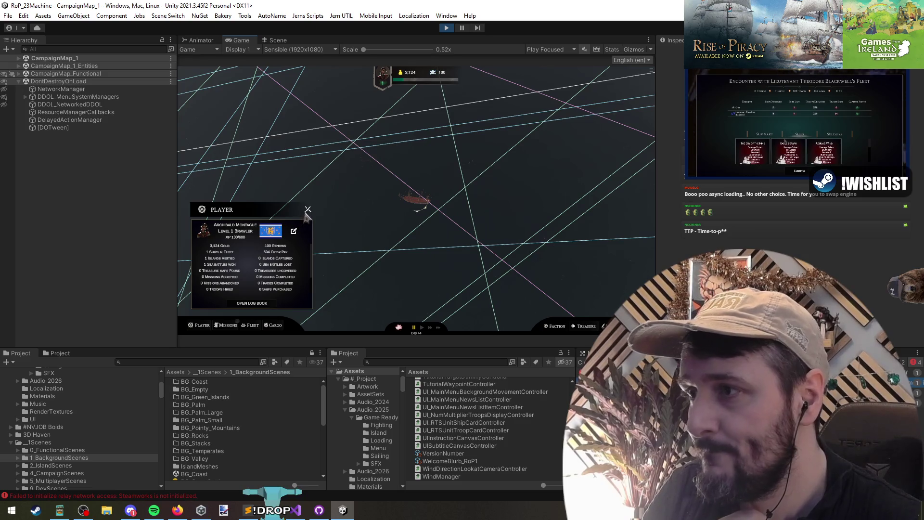
click(308, 208)
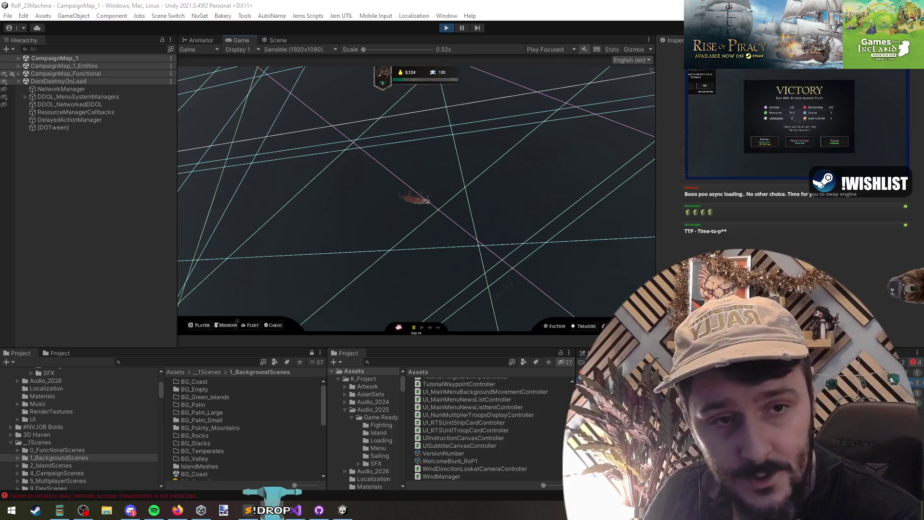
click(373, 171)
Step: Run SpawnEncounter from the in-game debug console to spawn a ship encounter
key(grave)
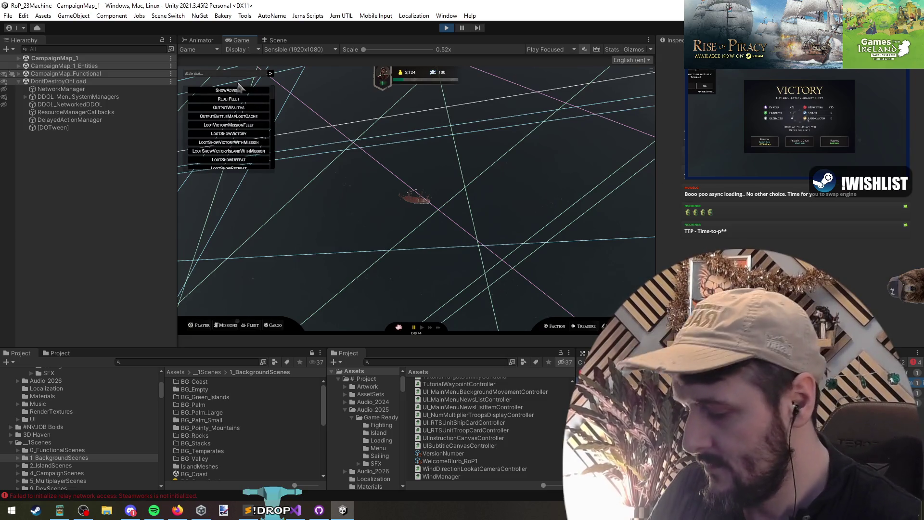
text(SpawnEncounter)
click(271, 73)
Step: Close the Captain's Log and Cargo panels, review the encounter's hover card and fleet dialog, then exit to Visual Studio
click(493, 143)
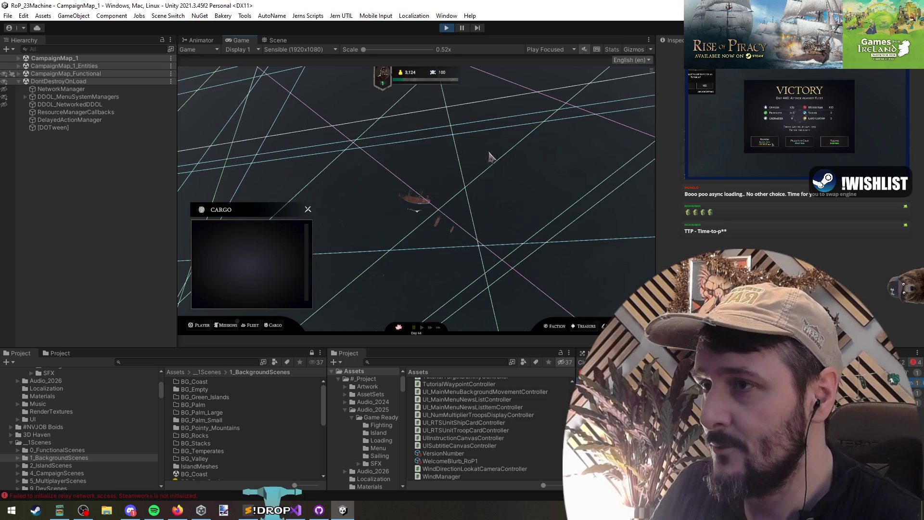
click(308, 209)
mouse_move(443, 231)
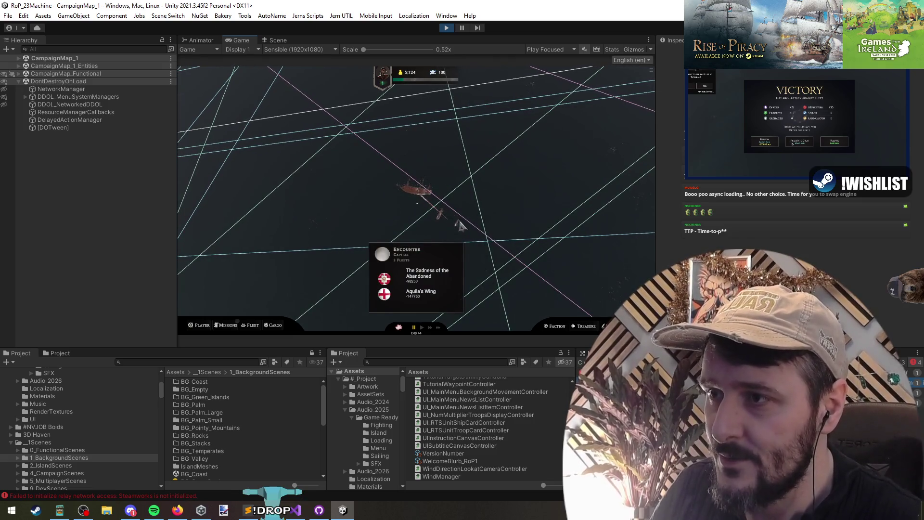
click(459, 233)
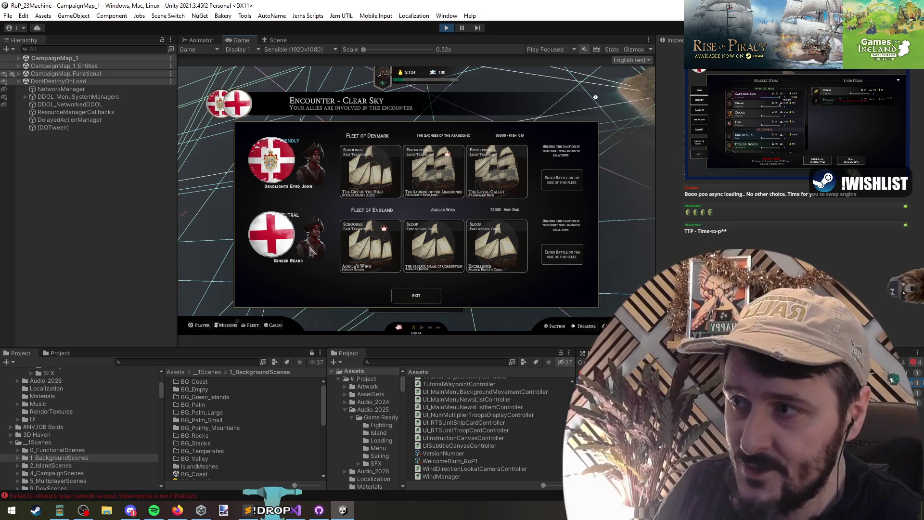
click(418, 297)
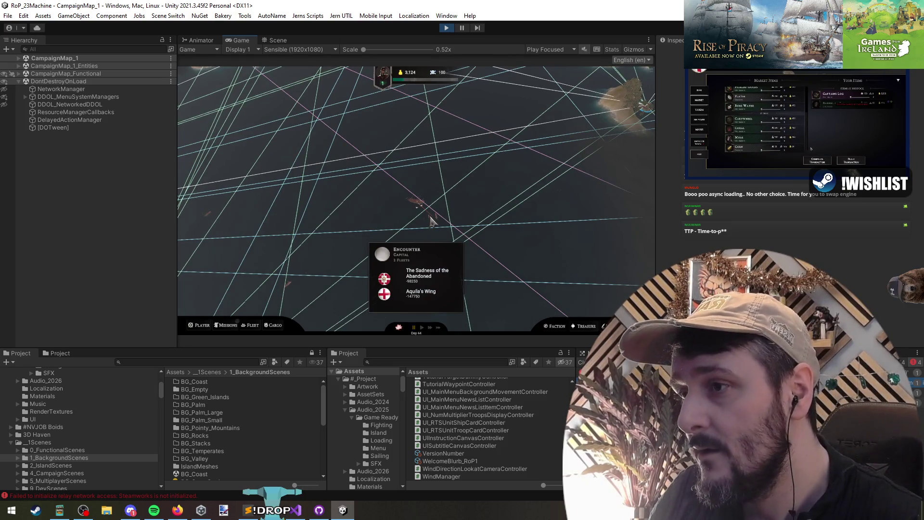
key(alt+Tab)
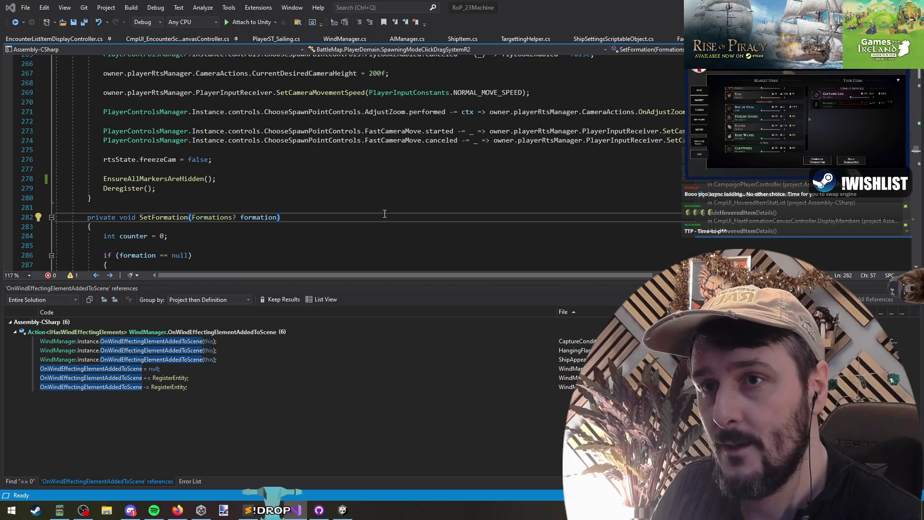
Step: Open CmpUI_HoveredItemStatList.cs and review the island and encounter Display methods and their CreateEncounterListItem call
key(Return)
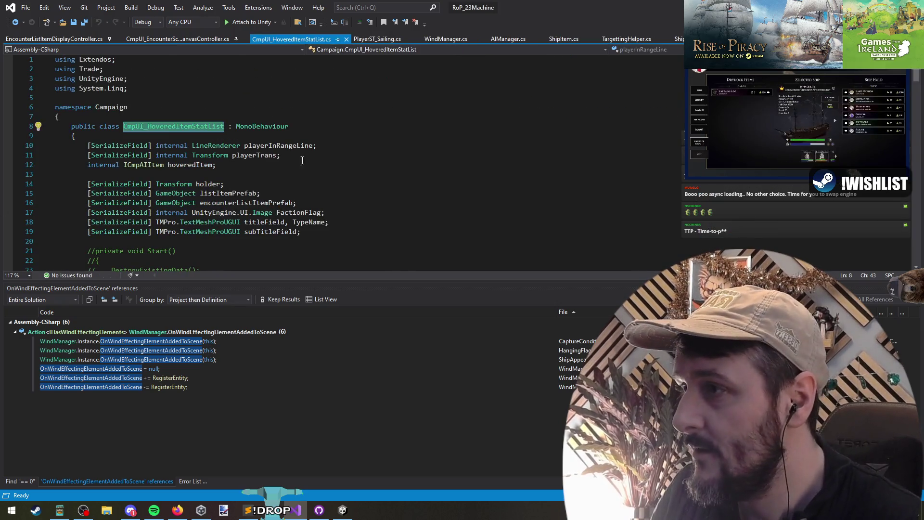
scroll(299, 178, down, 13)
scroll(299, 178, up, 5)
click(156, 97)
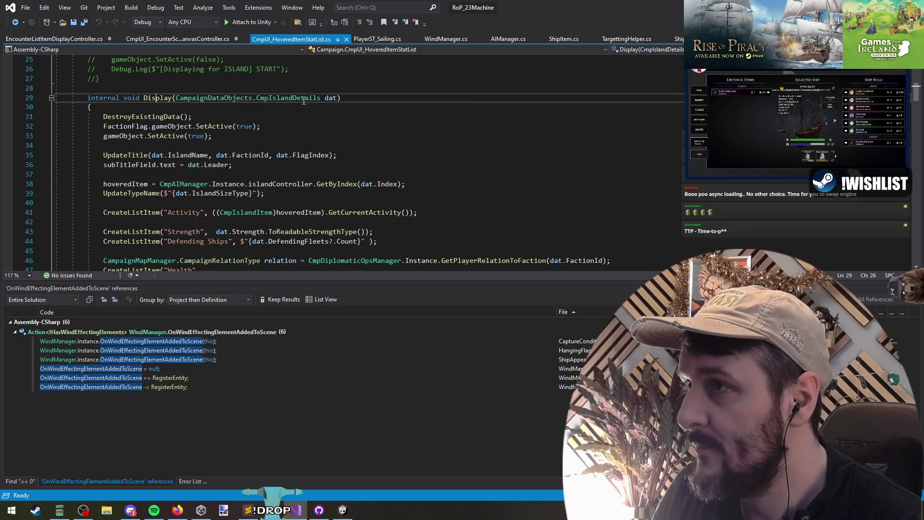
key(F3)
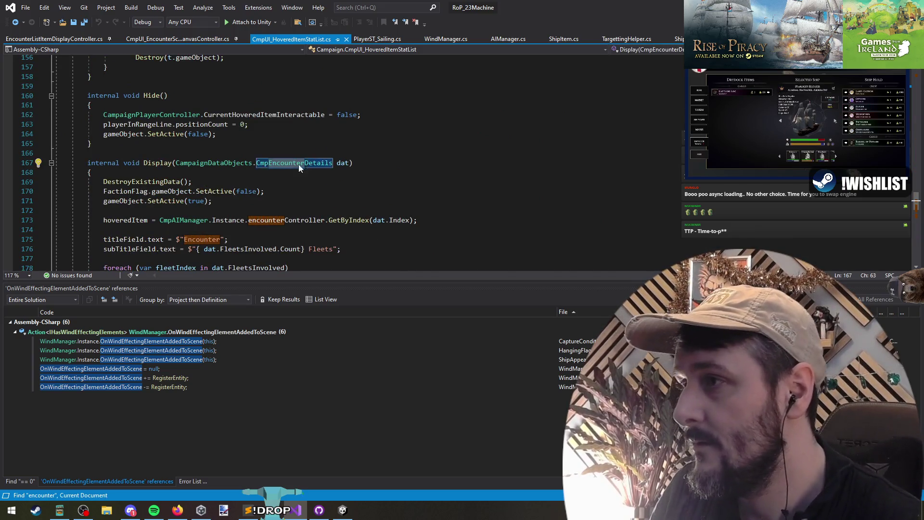
scroll(220, 164, down, 1)
click(261, 201)
click(436, 191)
click(172, 194)
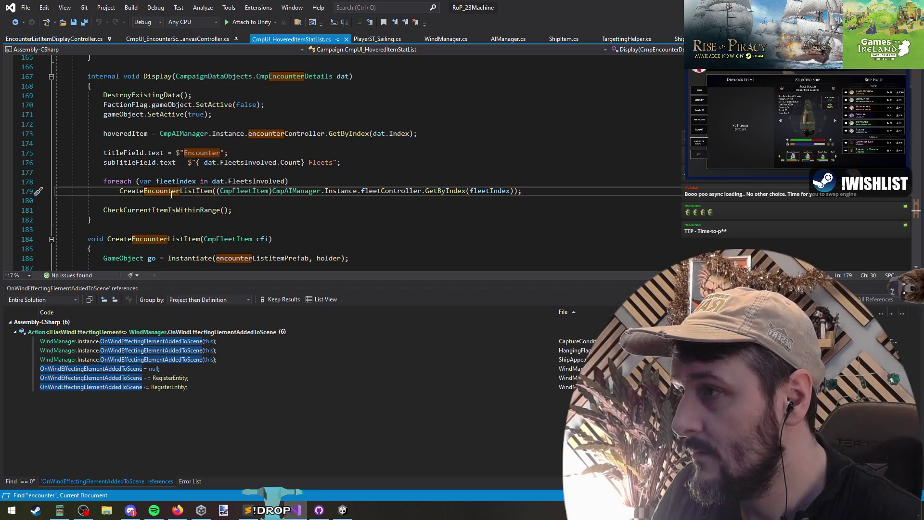
scroll(353, 210, down, 1)
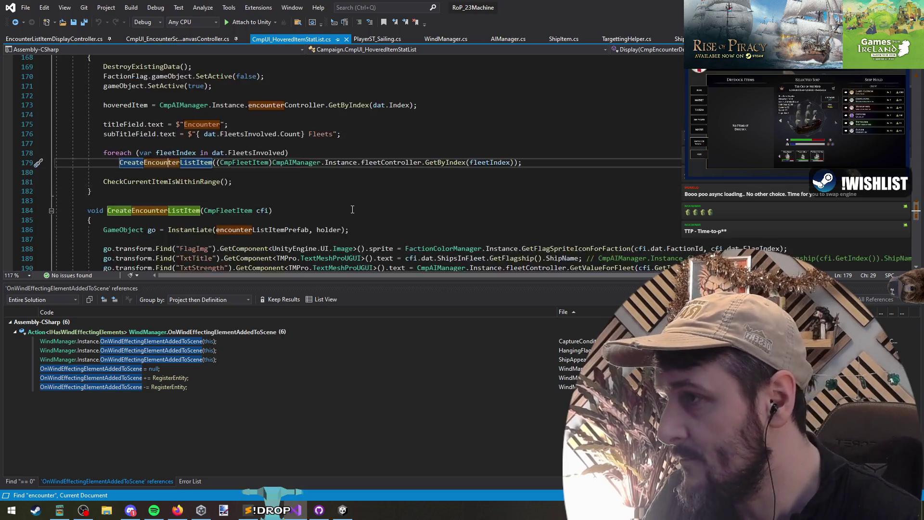
scroll(352, 209, down, 2)
scroll(353, 262, up, 1)
Step: Find all references to the CreateEncounterListItem method
mouse_move(208, 238)
mouse_down()
mouse_move(145, 220)
mouse_move(174, 215)
mouse_move(144, 212)
mouse_move(144, 221)
mouse_move(250, 237)
mouse_move(177, 217)
mouse_up()
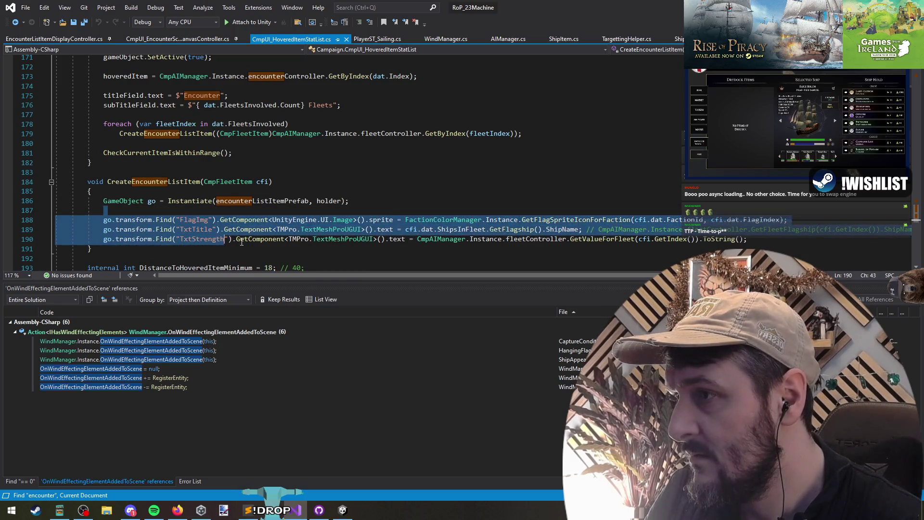
mouse_move(747, 239)
mouse_down()
mouse_move(112, 231)
mouse_move(117, 216)
mouse_move(564, 213)
mouse_up()
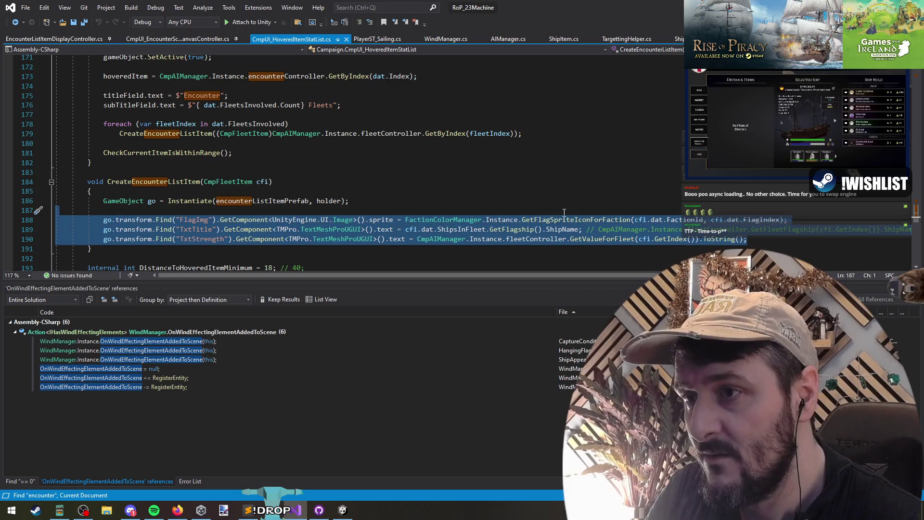
click(170, 182)
scroll(174, 164, up, 4)
mouse_move(175, 143)
mouse_down()
mouse_move(96, 133)
mouse_move(144, 269)
mouse_move(183, 277)
mouse_move(188, 231)
mouse_up()
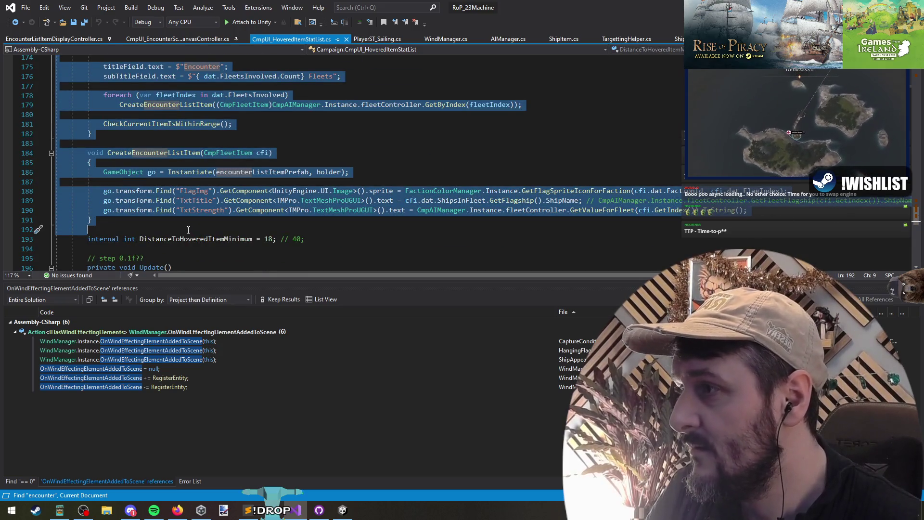
scroll(193, 230, down, 4)
scroll(199, 230, up, 5)
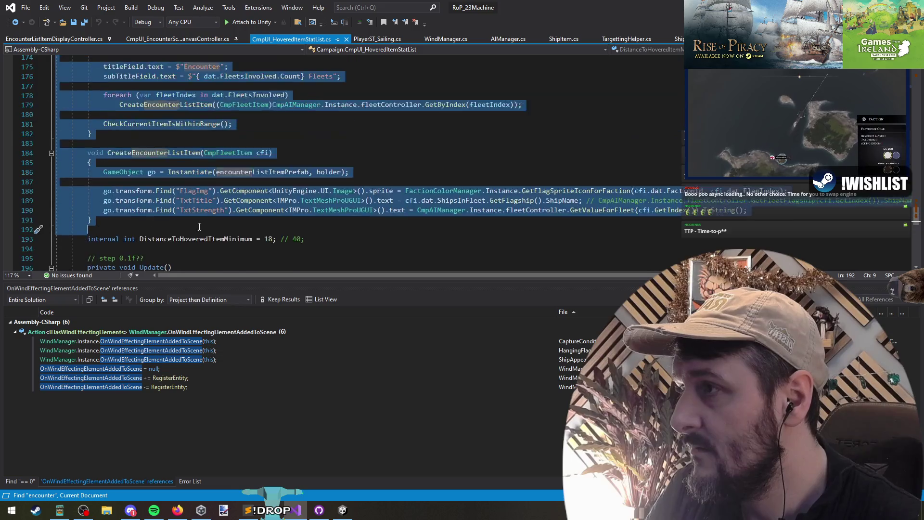
click(152, 182)
right_click(153, 184)
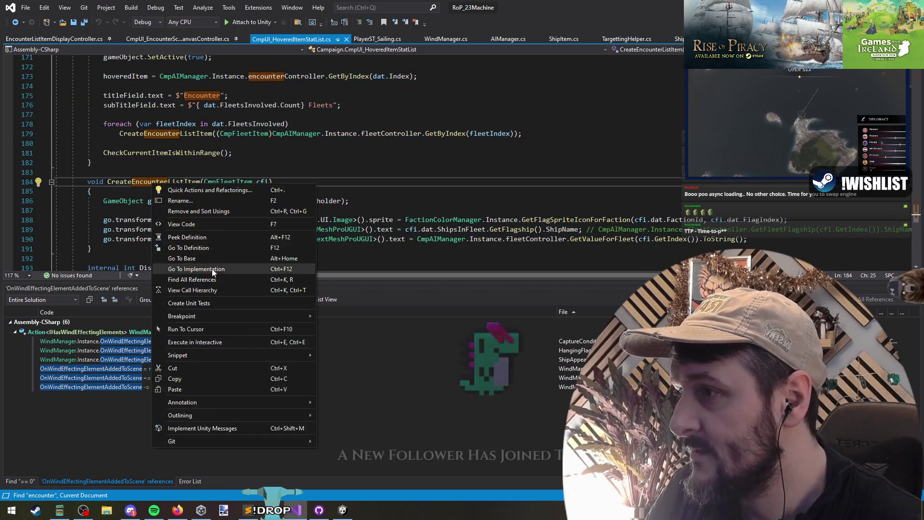
click(212, 268)
Step: Move CreateEncounterListItem to the top of the encounter Display body, save, and return to Unity
click(104, 200)
key(shift+Down)
key(shift+Down)
key(shift+Down)
key(shift+End)
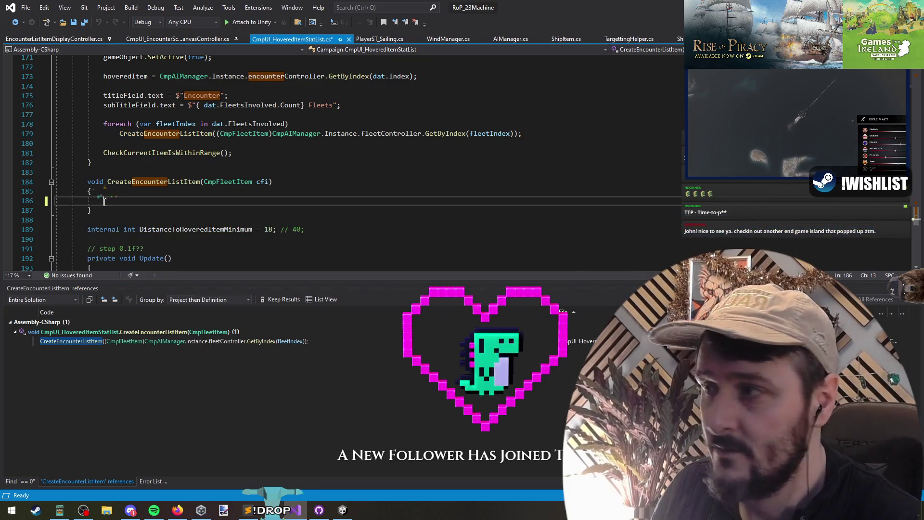
scroll(103, 201, up, 3)
scroll(146, 223, down, 4)
drag(146, 223, 87, 141)
key(Delete)
click(192, 84)
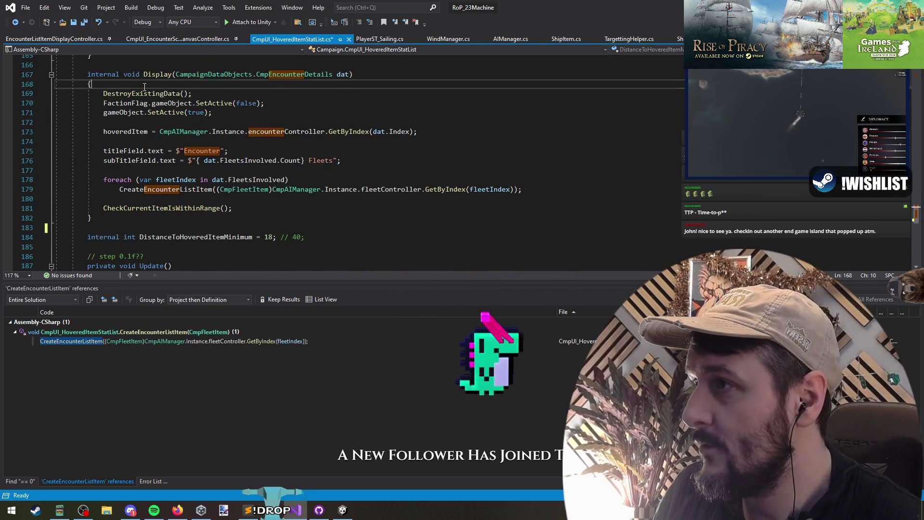
key(ctrl+v)
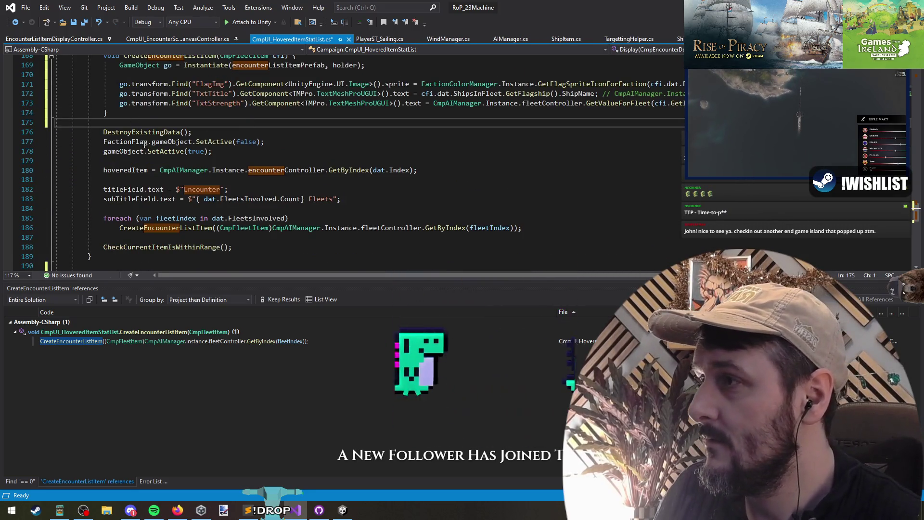
key(ctrl+s)
key(alt+Tab)
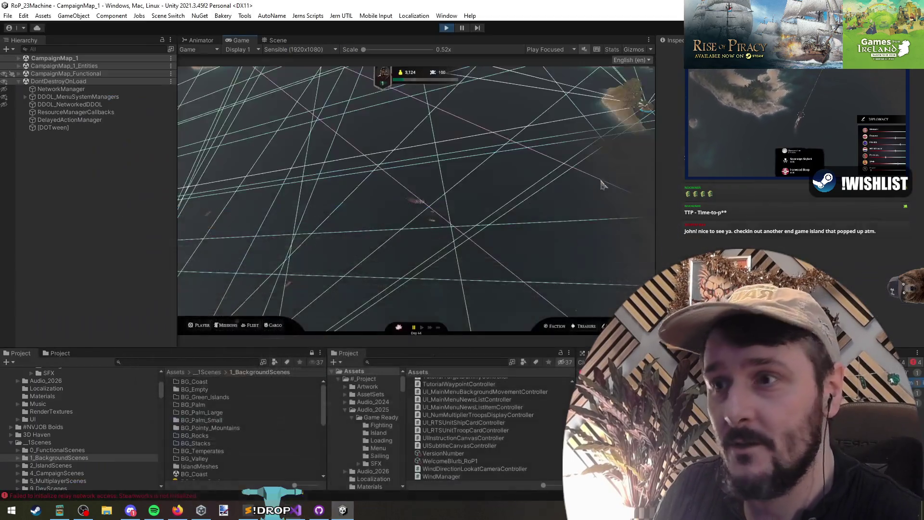
Step: Exit play mode and expand DDOLScene in the Hierarchy
click(447, 28)
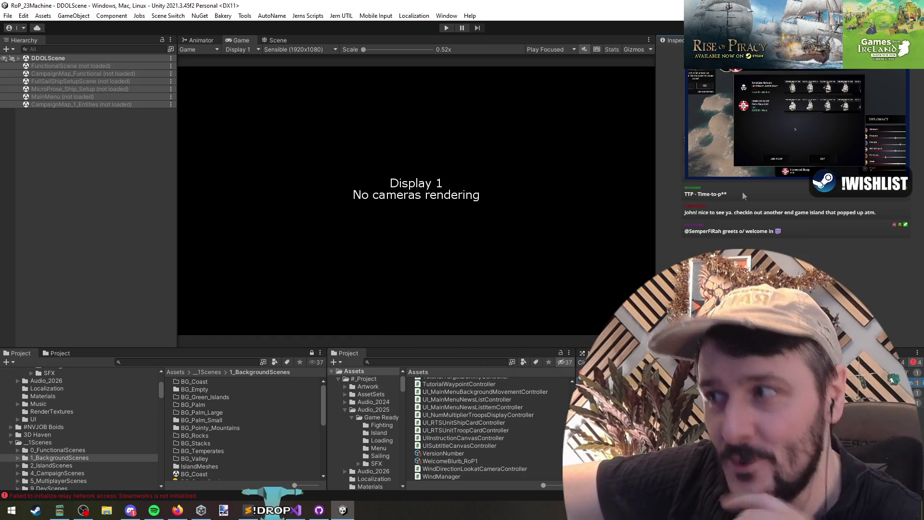
click(437, 212)
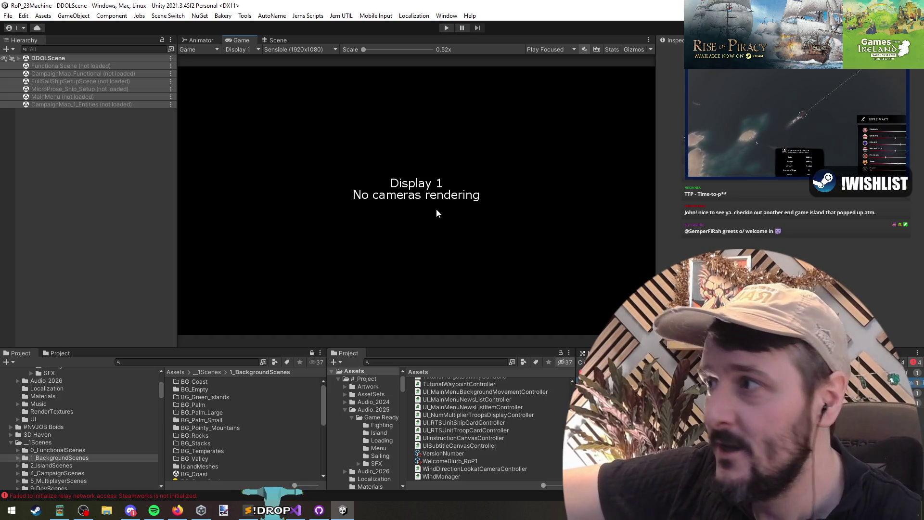
click(19, 58)
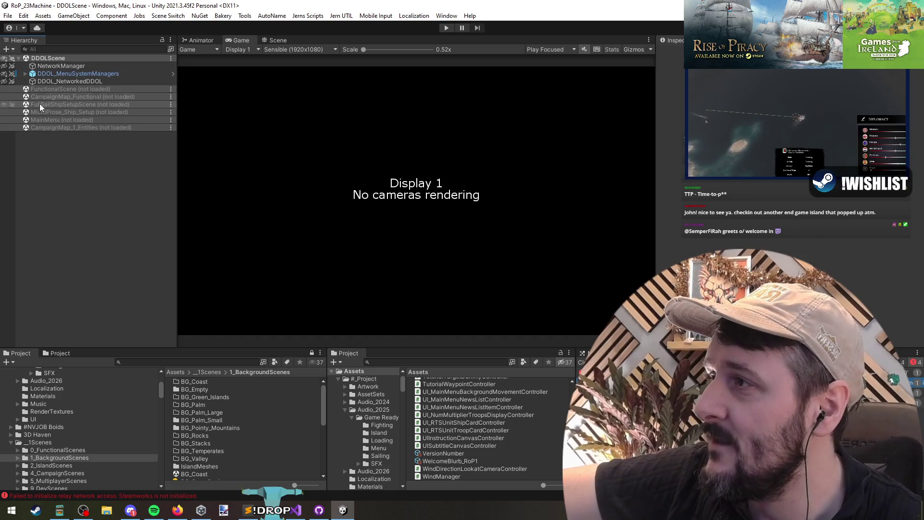
Step: Expand DDOL_MenuSystemManagers to show MenuManager, AudioManager, CursorManager, PlayerPrefManager and TooltipCanvas
click(25, 73)
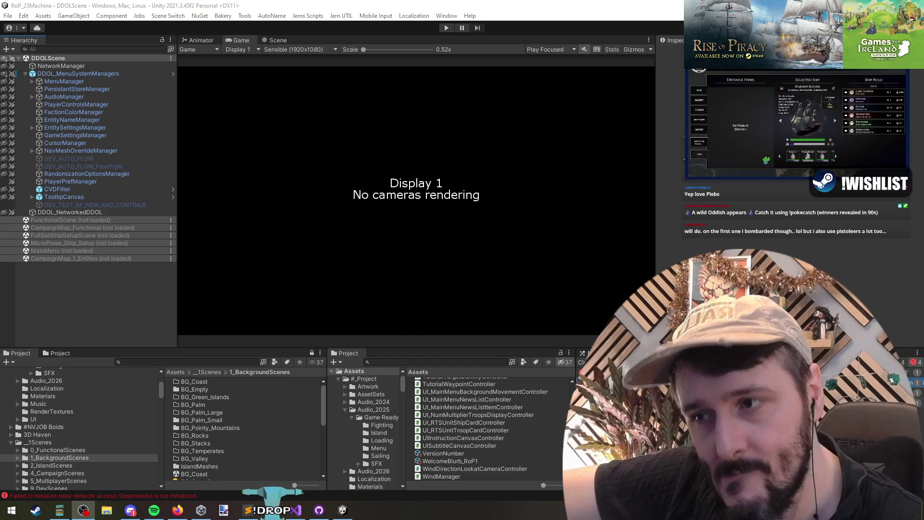
click(289, 198)
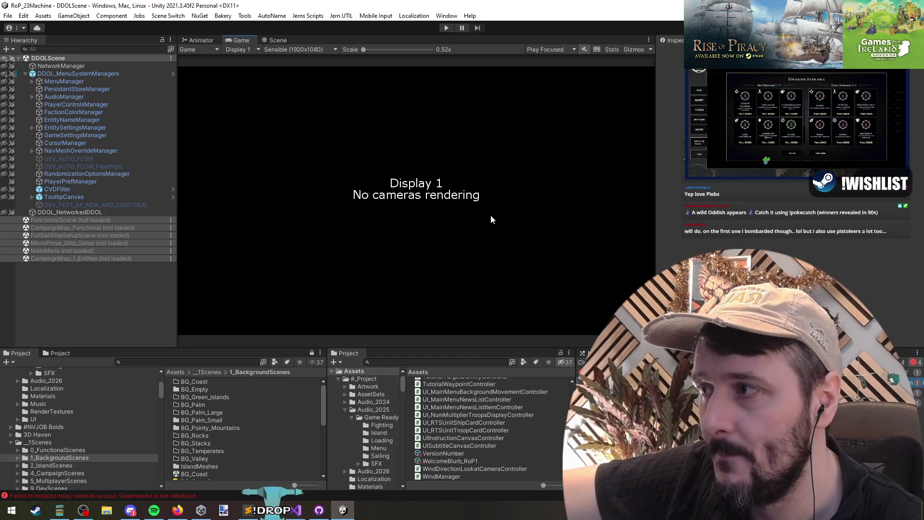
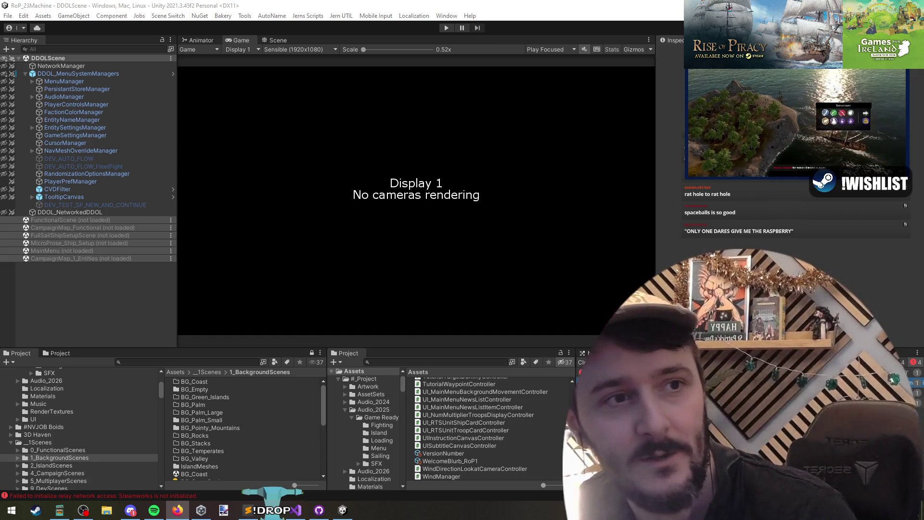
Step: Switch from Unity to Firefox and scroll the ARB: Anomalous Research Bureau - Museum Steam page
click(791, 193)
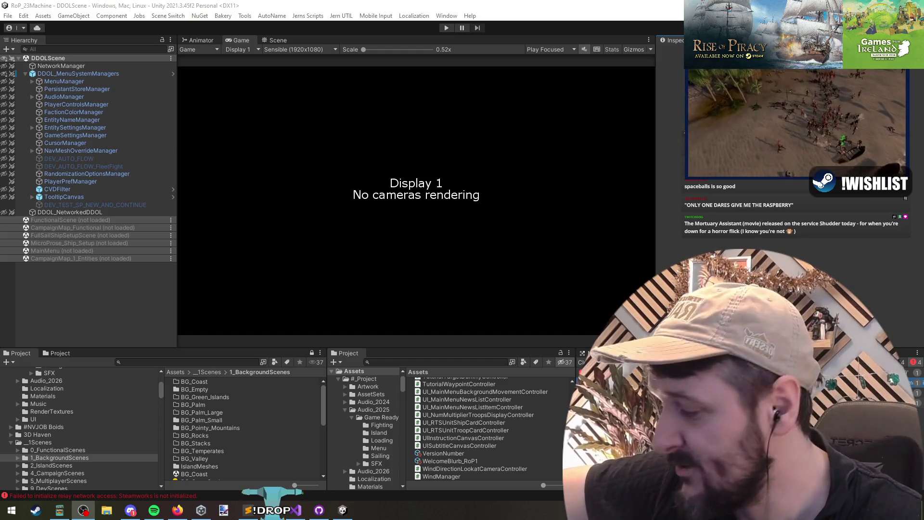
click(494, 189)
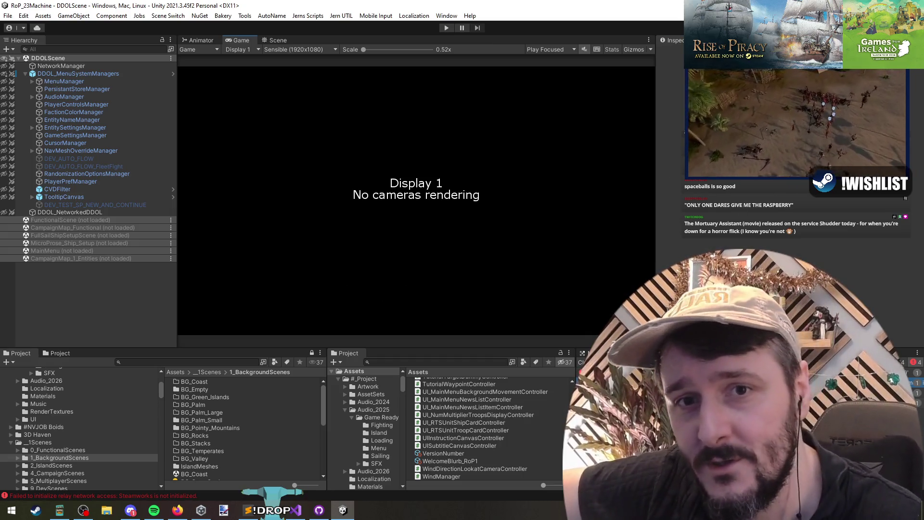
key(alt+Tab)
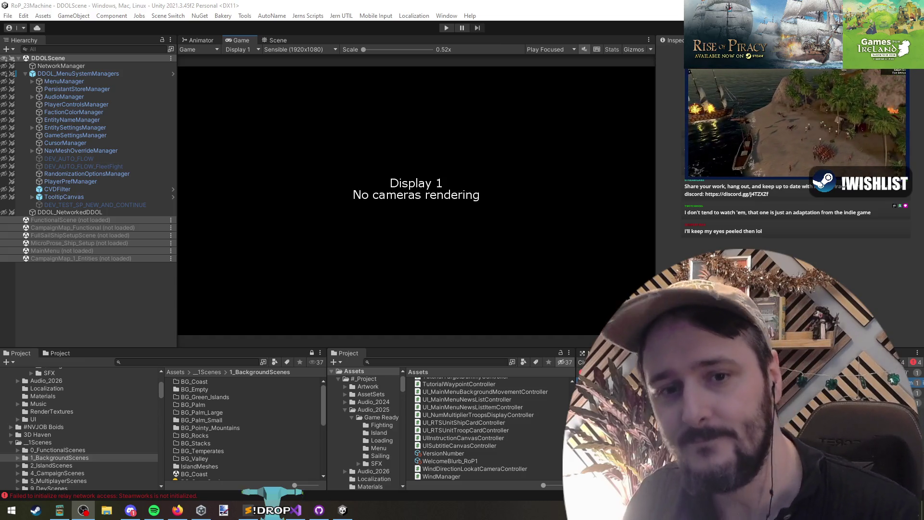
click(503, 158)
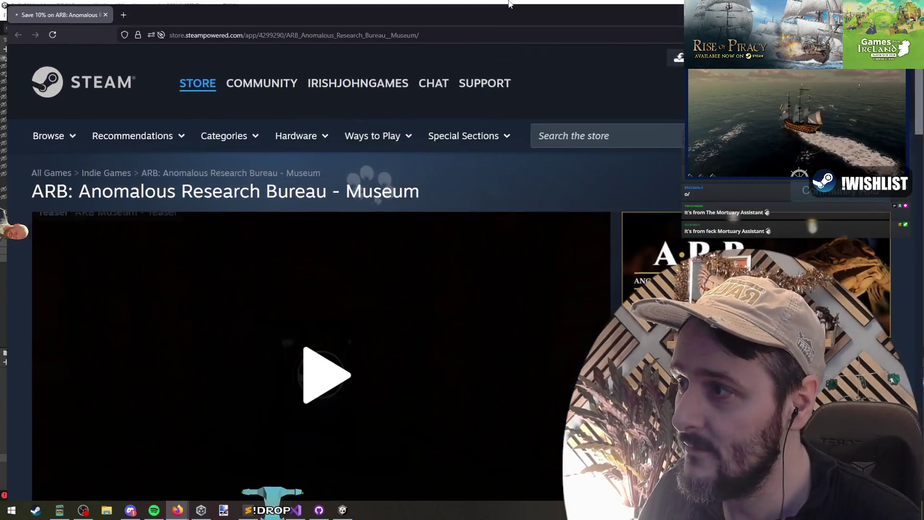
scroll(362, 297, down, 3)
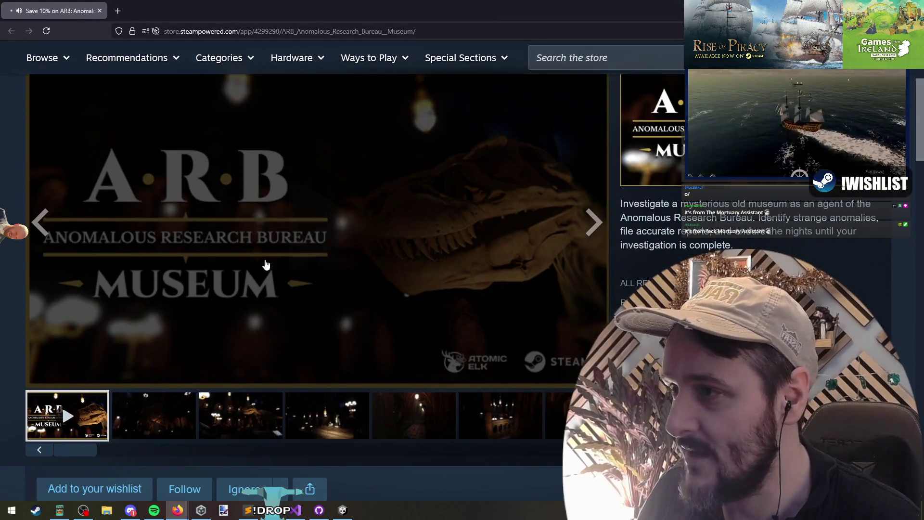
Step: Play the ARB Museum teaser trailer, resuming it after it pauses
click(289, 203)
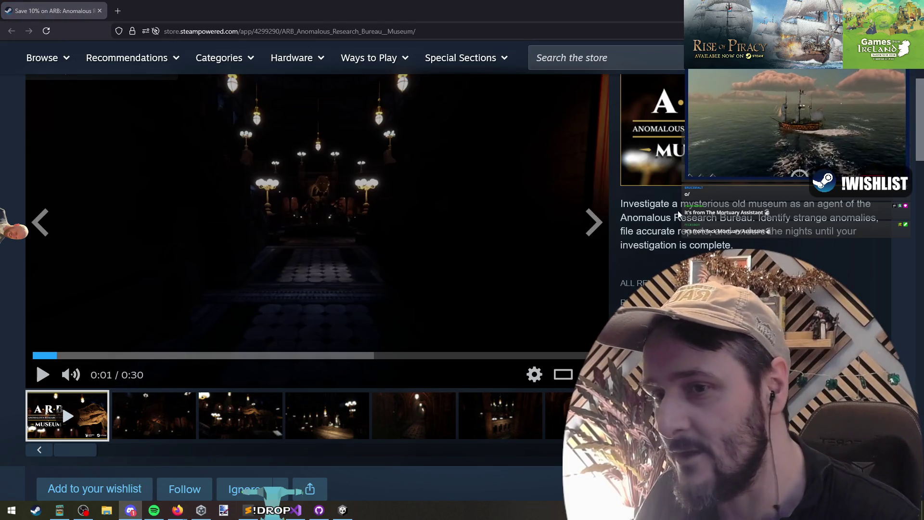
scroll(5, 302, up, 1)
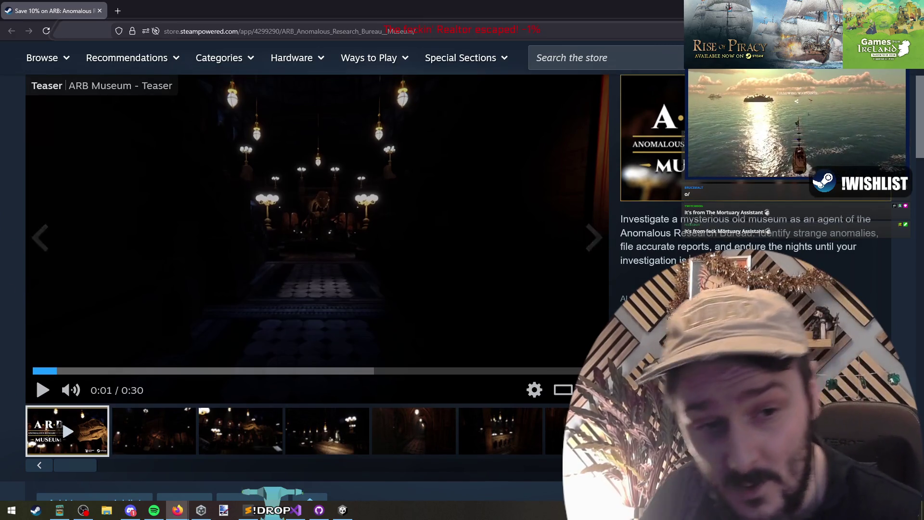
scroll(292, 447, up, 1)
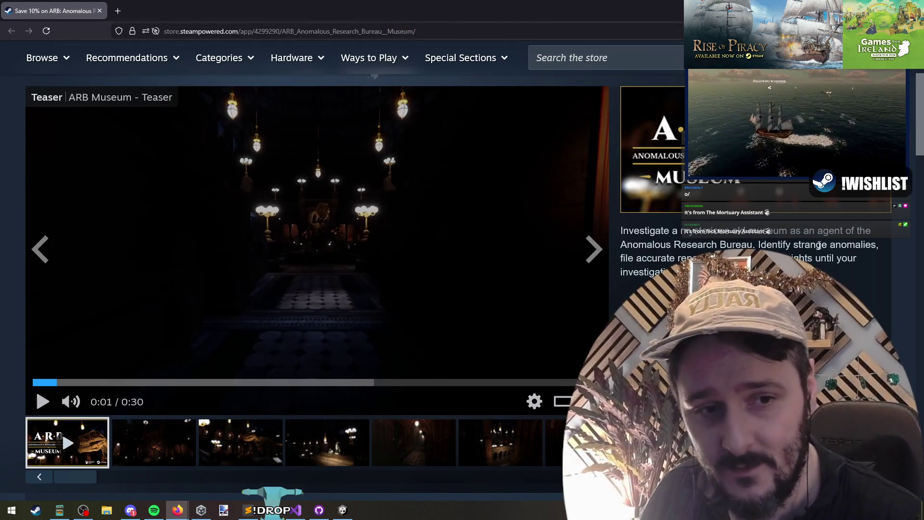
click(332, 227)
scroll(216, 332, up, 1)
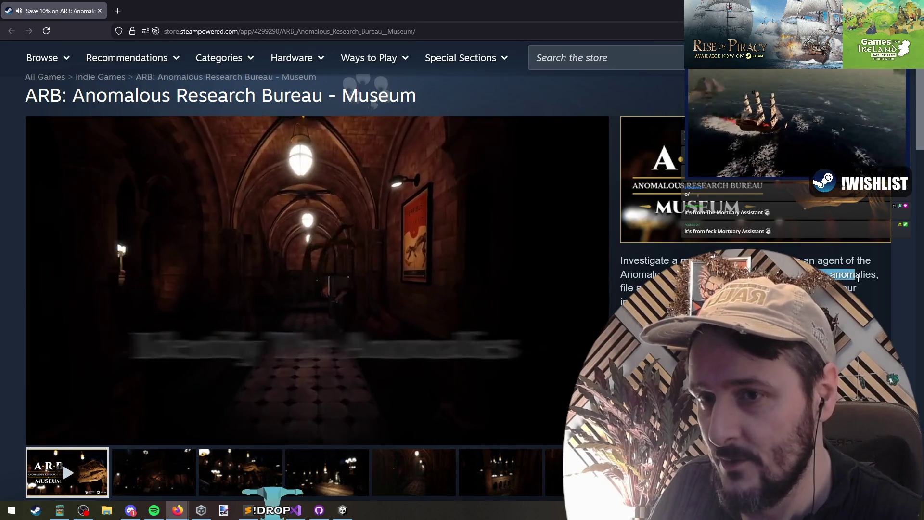
drag(830, 275, 862, 274)
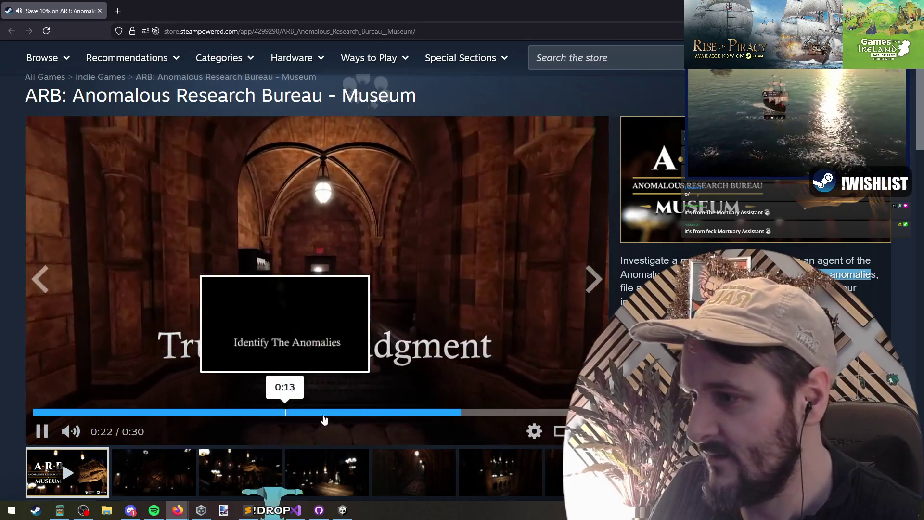
Step: Rewind the teaser to 0:13 'Identify The Anomalies', then replay it from the start
click(295, 413)
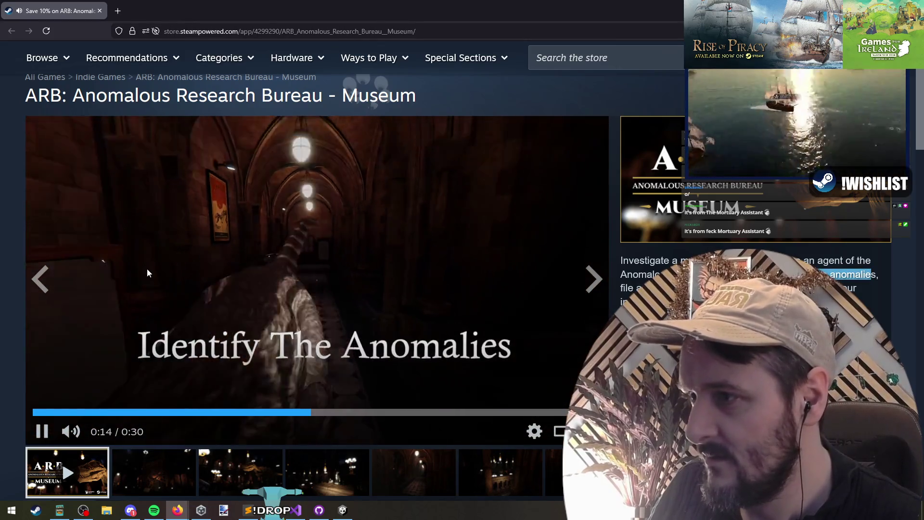
click(703, 253)
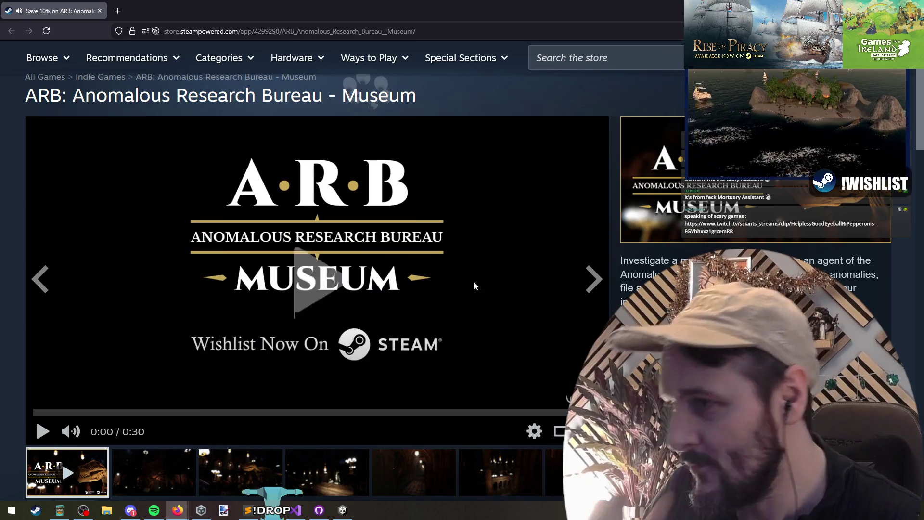
click(314, 357)
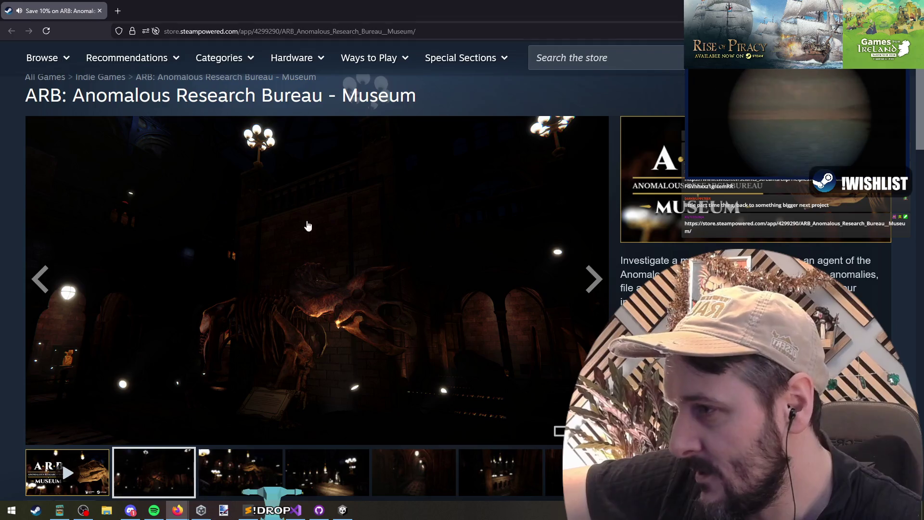
Step: View the screenshots full-size through image 5, the hallway, then close the viewer
click(308, 225)
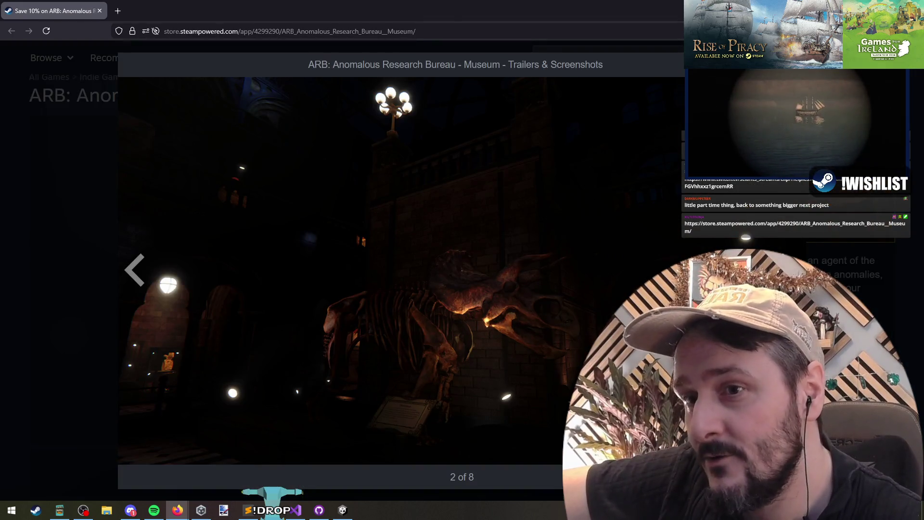
key(Right)
key(Right)
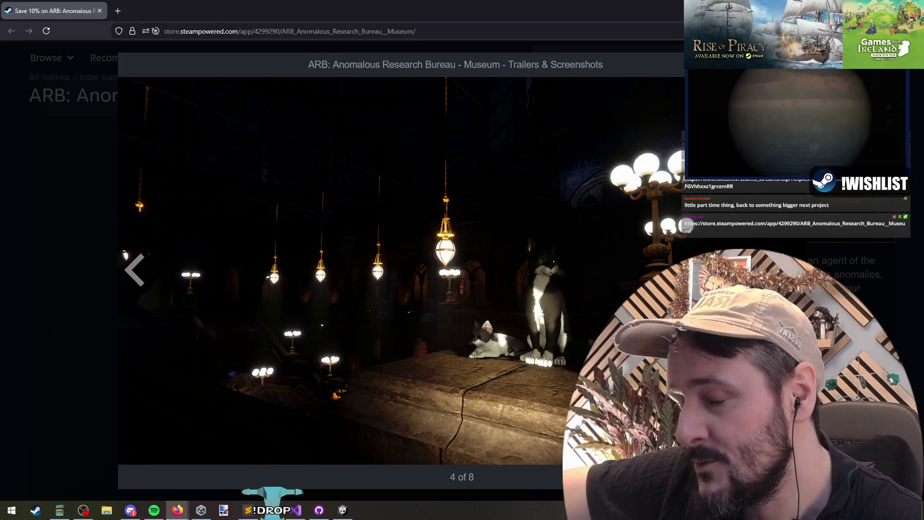
key(Right)
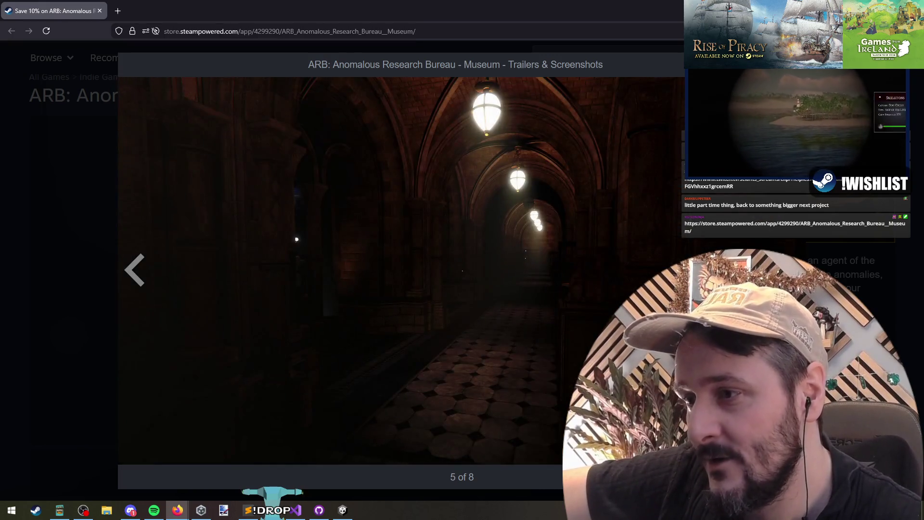
key(Escape)
scroll(114, 260, down, 7)
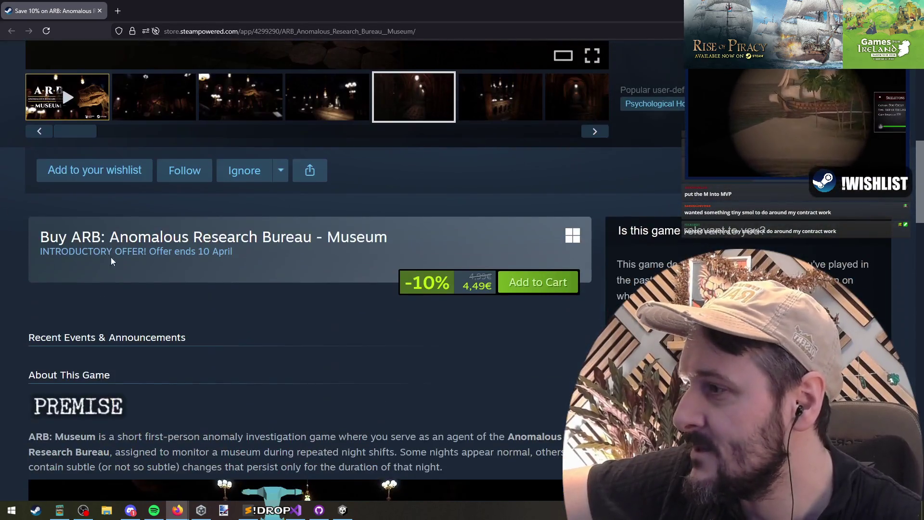
Step: Wishlist and follow ARB Museum, then expand its About This Game description with READ MORE
click(111, 171)
click(174, 171)
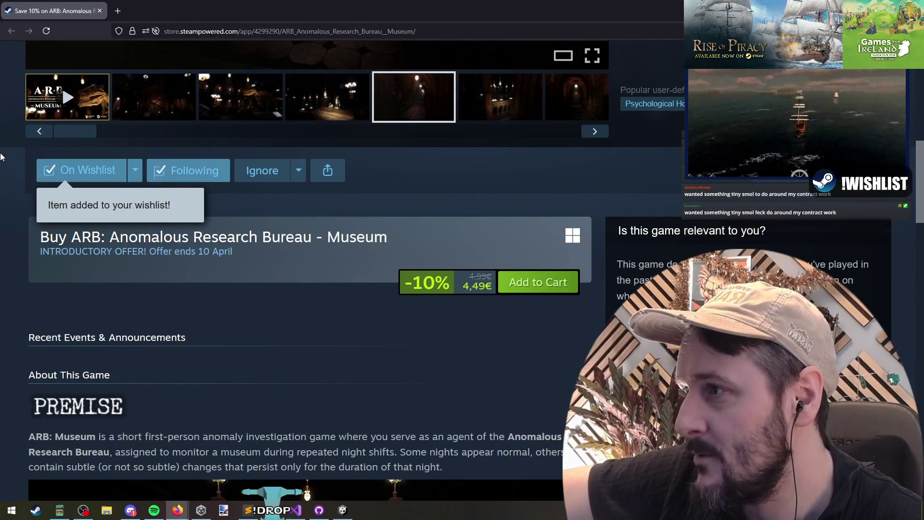
scroll(37, 188, down, 10)
scroll(192, 288, down, 2)
click(364, 371)
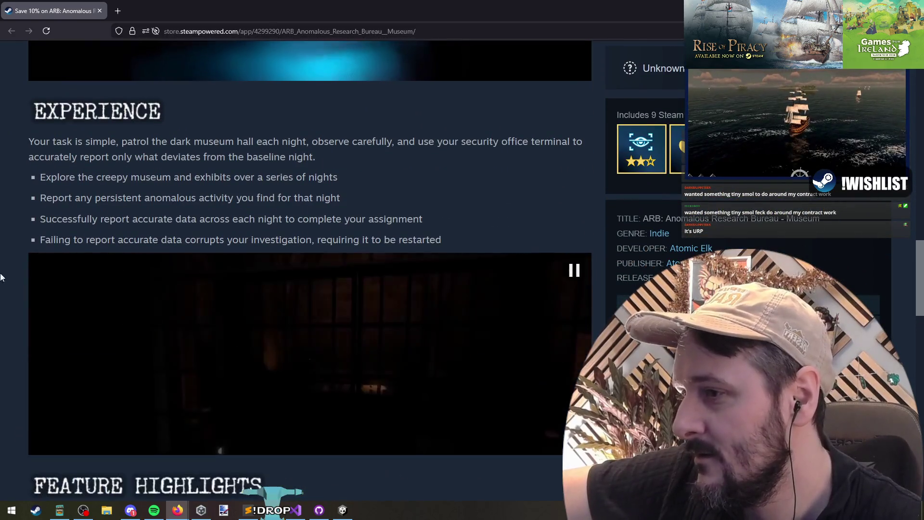
scroll(2, 260, down, 5)
scroll(7, 272, down, 1)
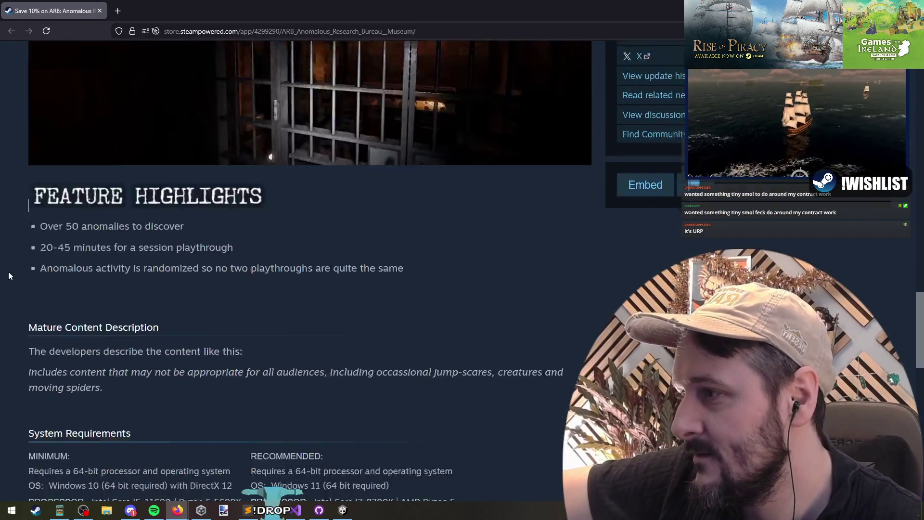
scroll(16, 258, up, 8)
scroll(15, 259, up, 15)
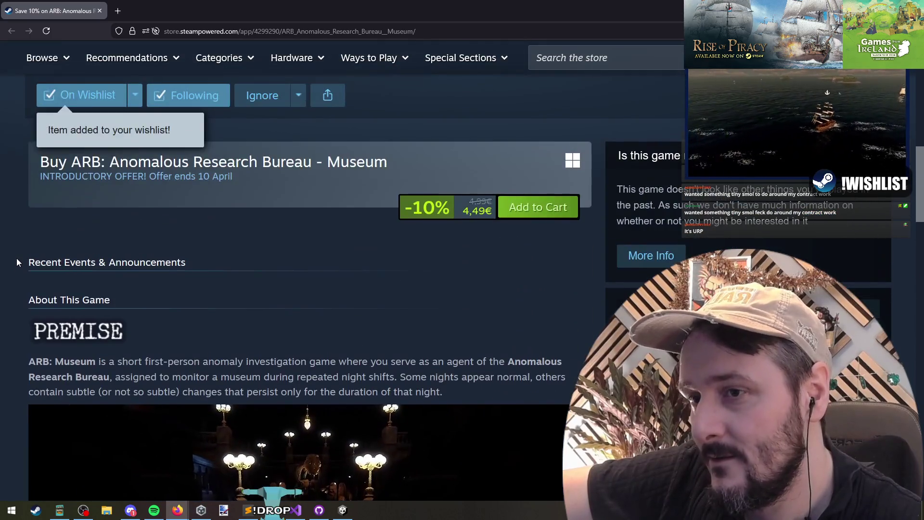
scroll(18, 294, down, 3)
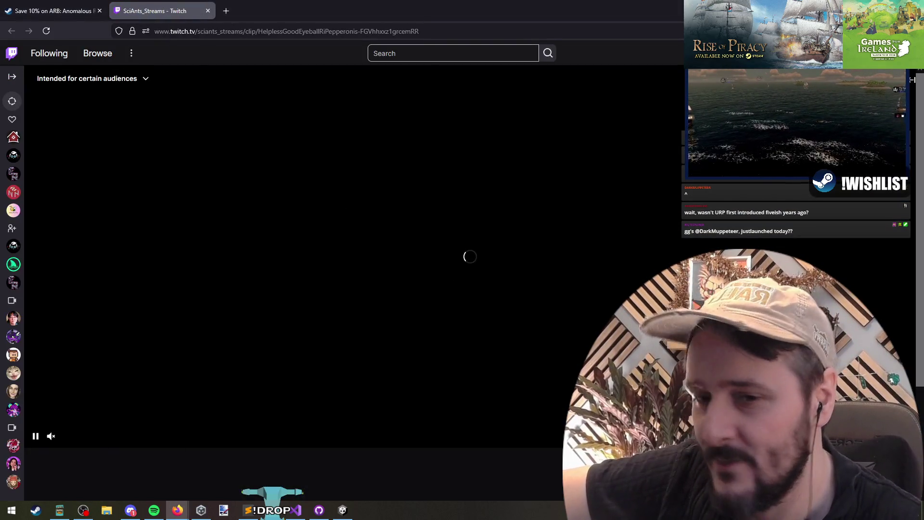
Step: Turn up the Twitch clip's sound, rewind it to an earlier scene, then close its tab
click(77, 437)
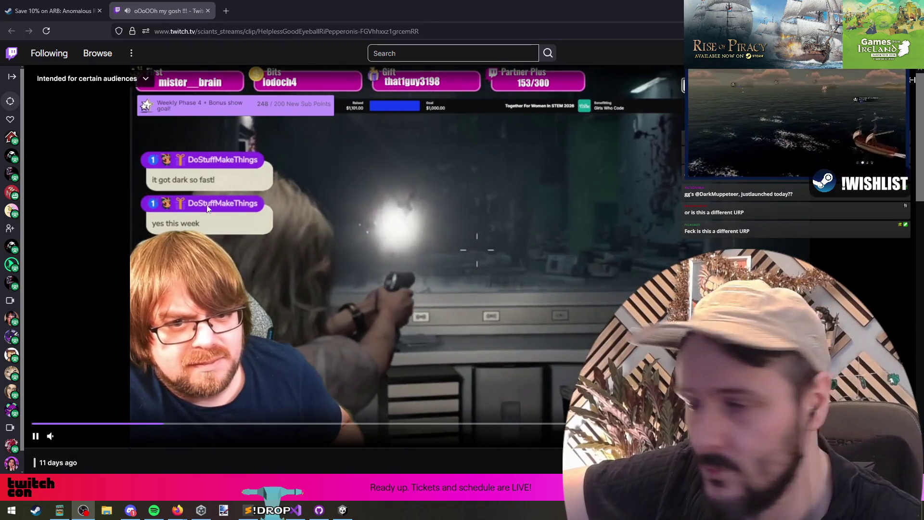
mouse_move(41, 426)
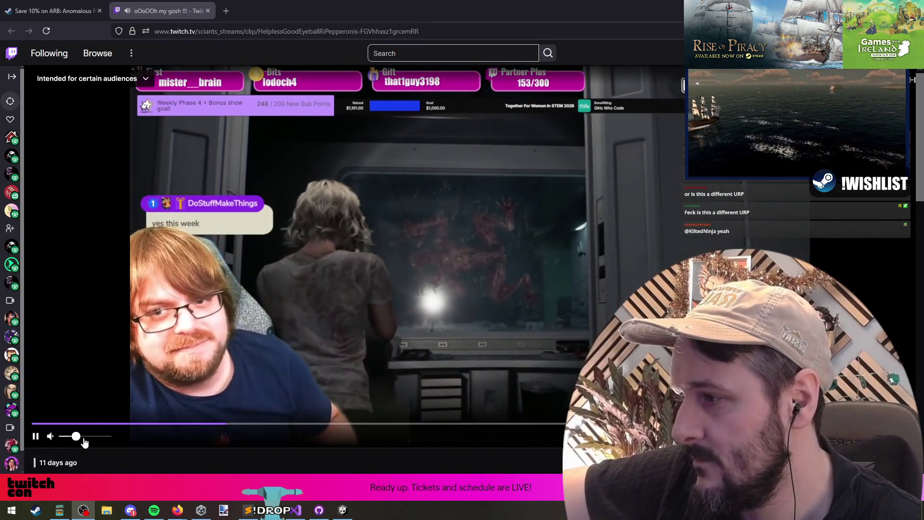
click(79, 423)
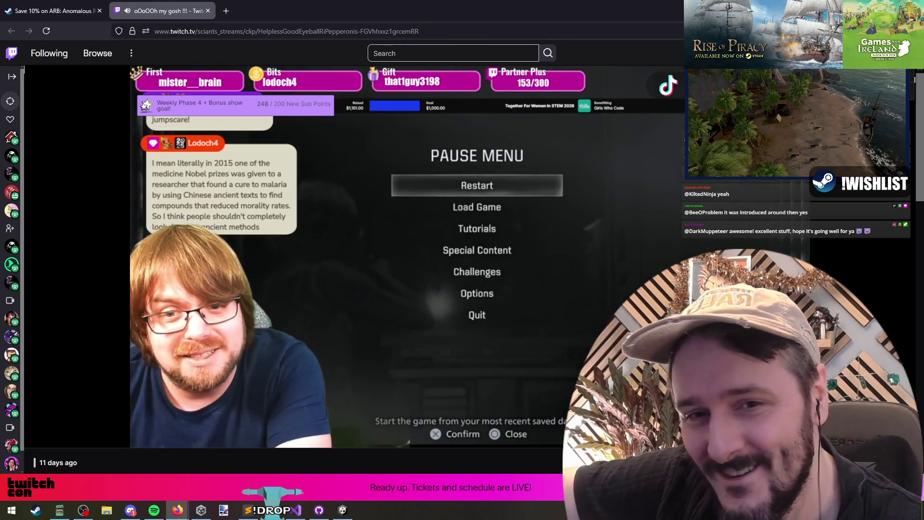
mouse_move(396, 236)
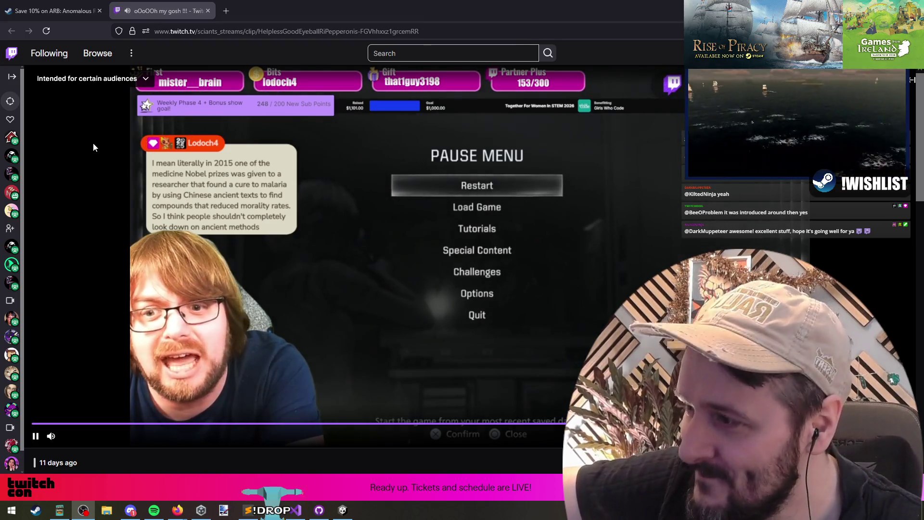
middle_click(145, 10)
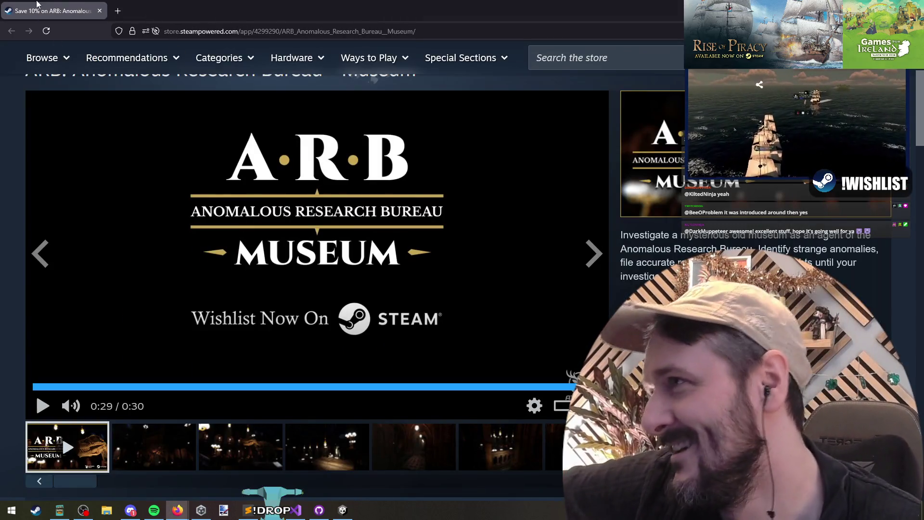
Step: Alt+Tab from the ARB Museum store page back to the Unity editor
key(alt+Tab)
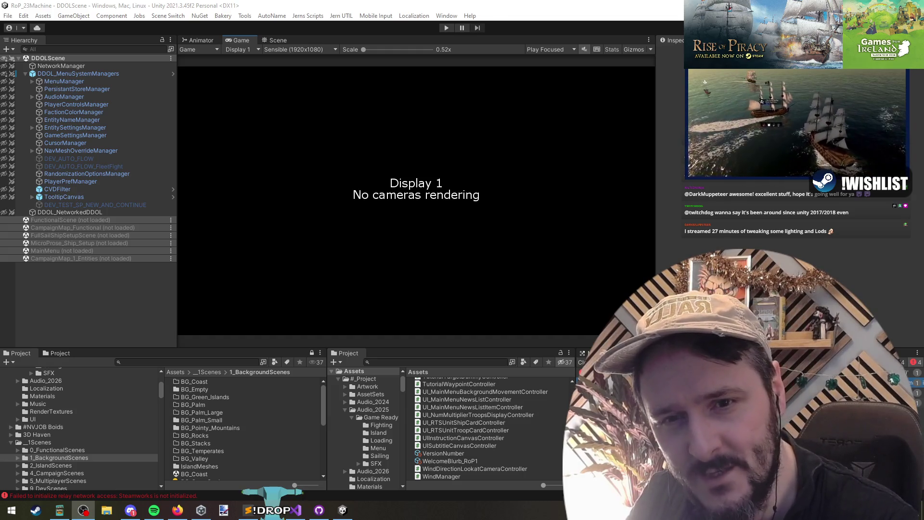
Step: Cycle windows and snap the 'Games Developed Live by Streamers' curator page to the front
key(alt+Tab)
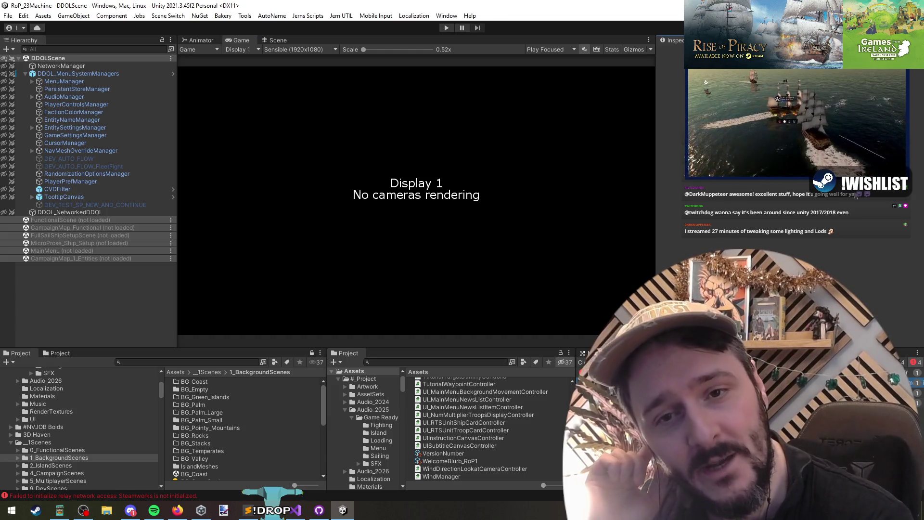
key(alt+Tab)
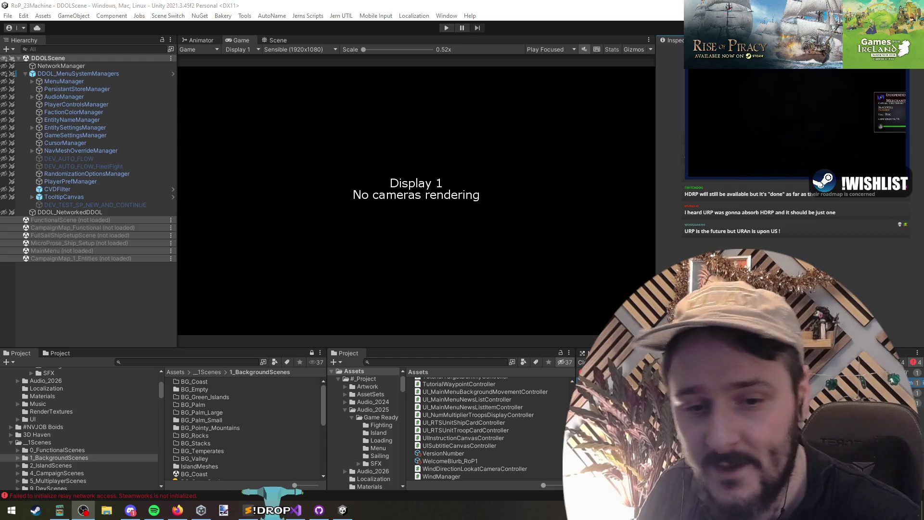
key(alt+Tab)
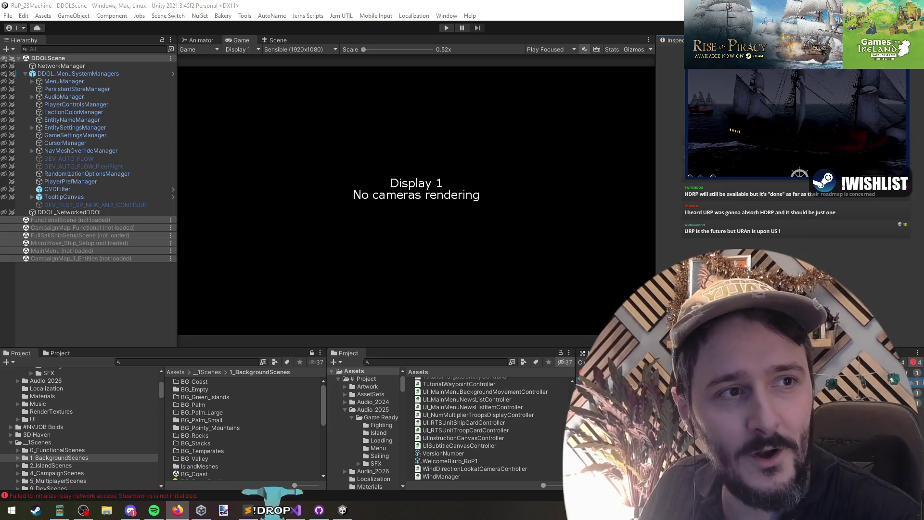
key(super+shift+Left)
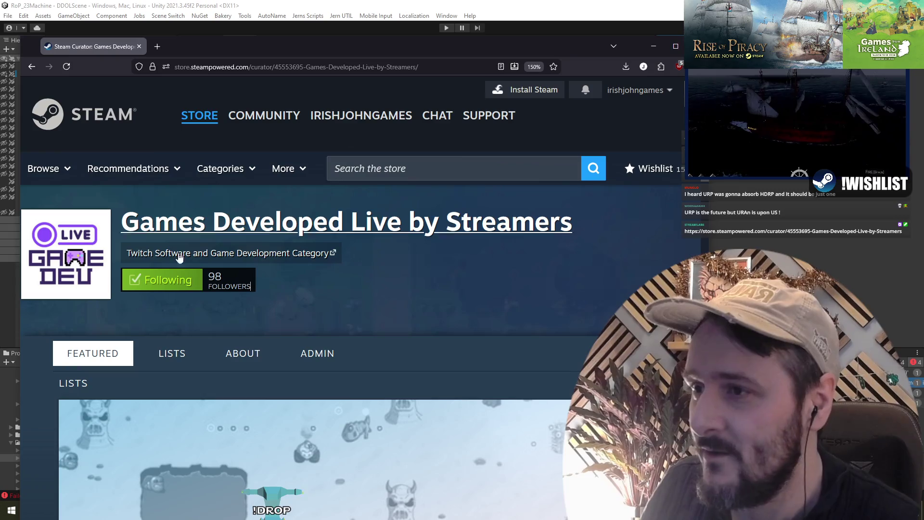
Step: Scroll down to the curator's Recent Reviews and back, then return to Unity
scroll(505, 319, down, 7)
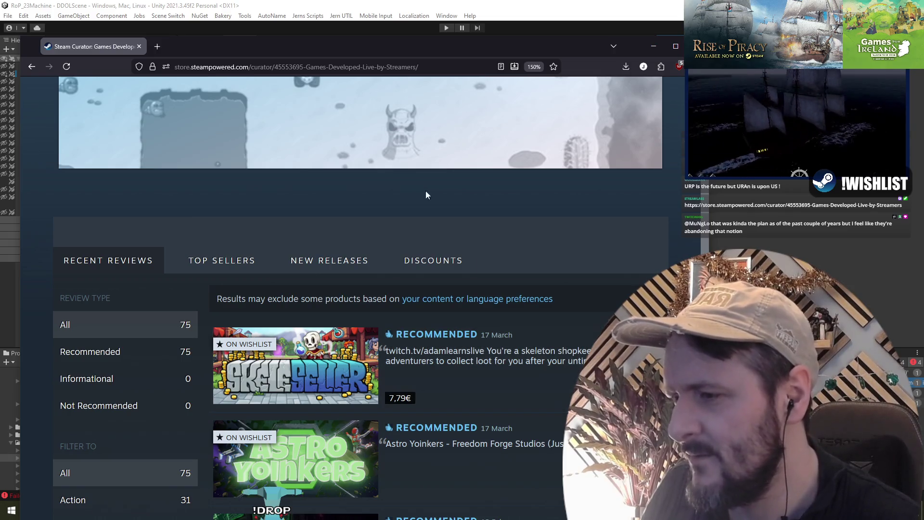
scroll(341, 212, down, 3)
scroll(284, 254, up, 10)
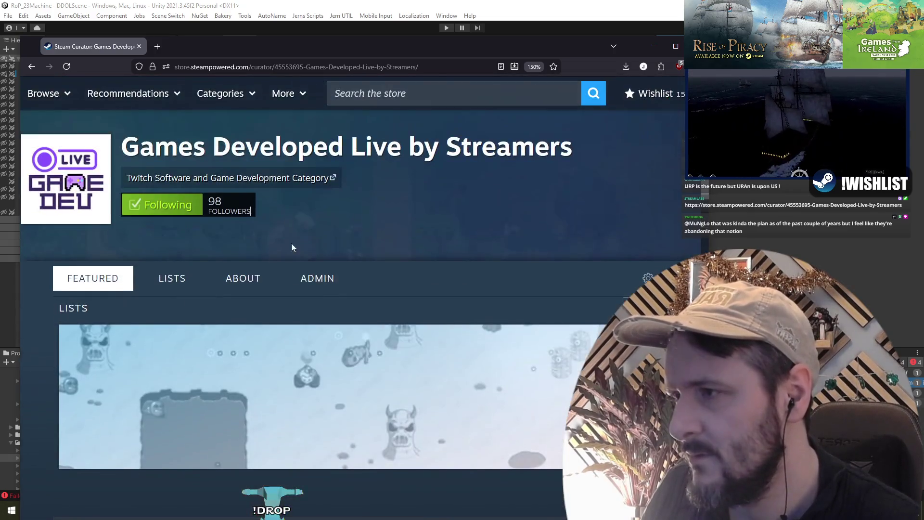
key(alt+Tab)
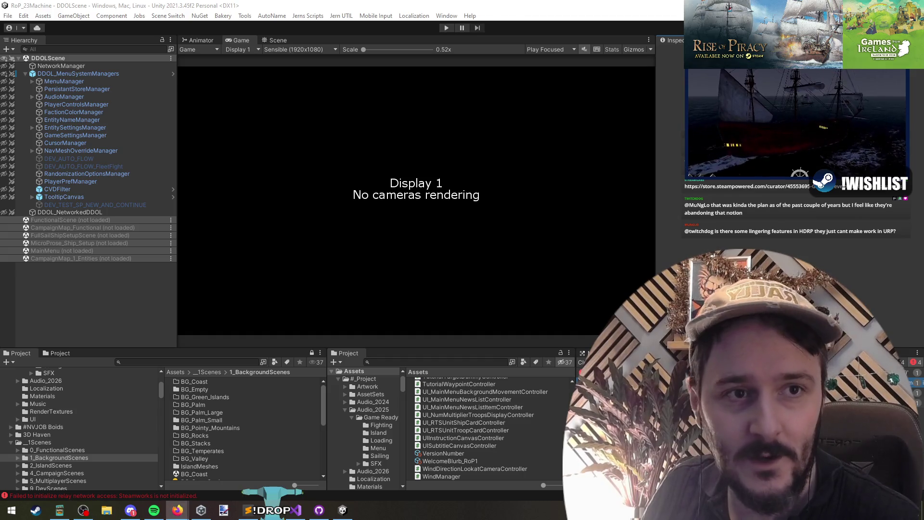
Step: Cycle windows back to Visual Studio with CmpUI_HoveredItemStatList.cs open
key(alt+Tab)
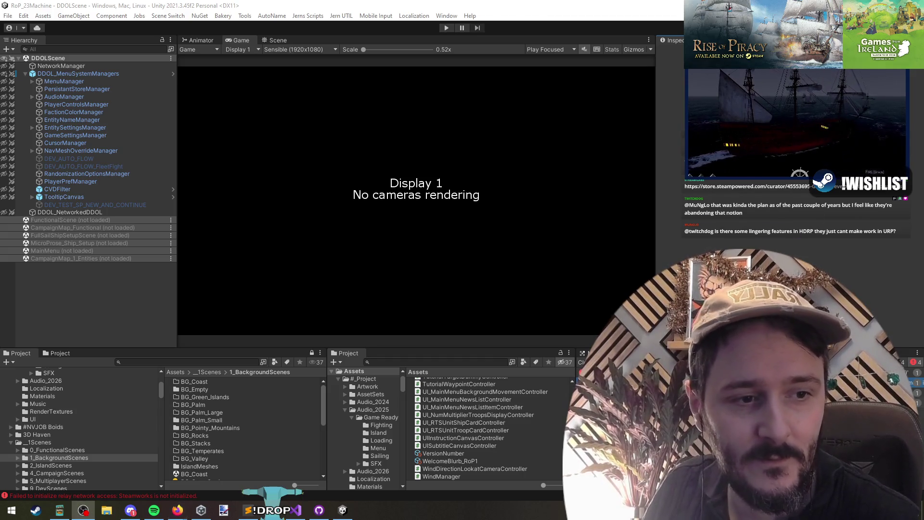
key(alt+Tab)
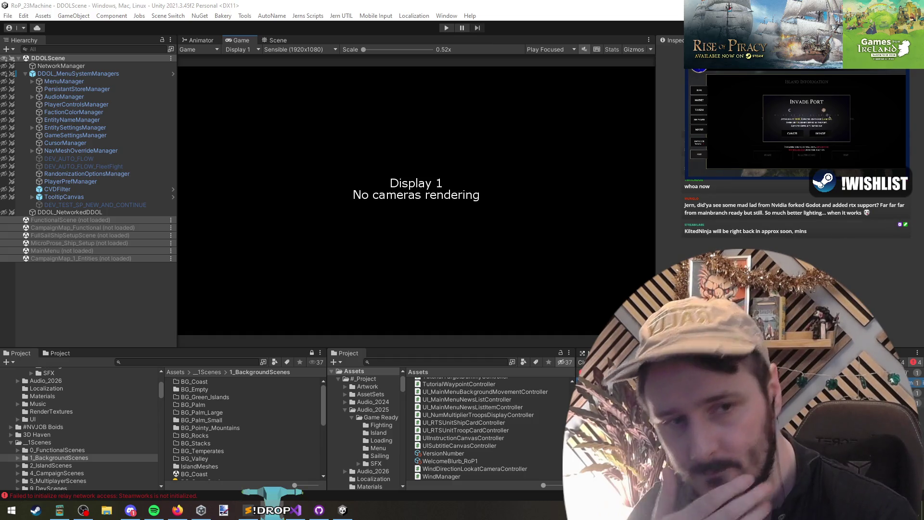
click(201, 195)
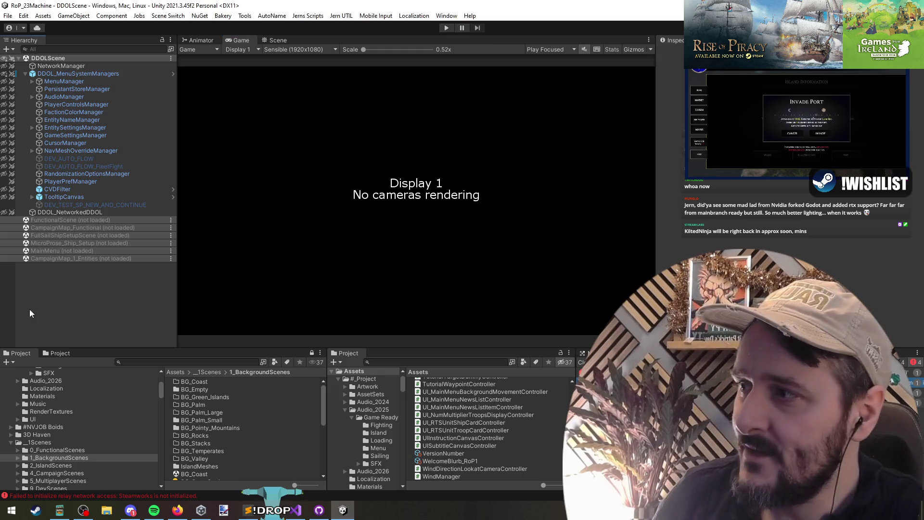
key(alt+Tab)
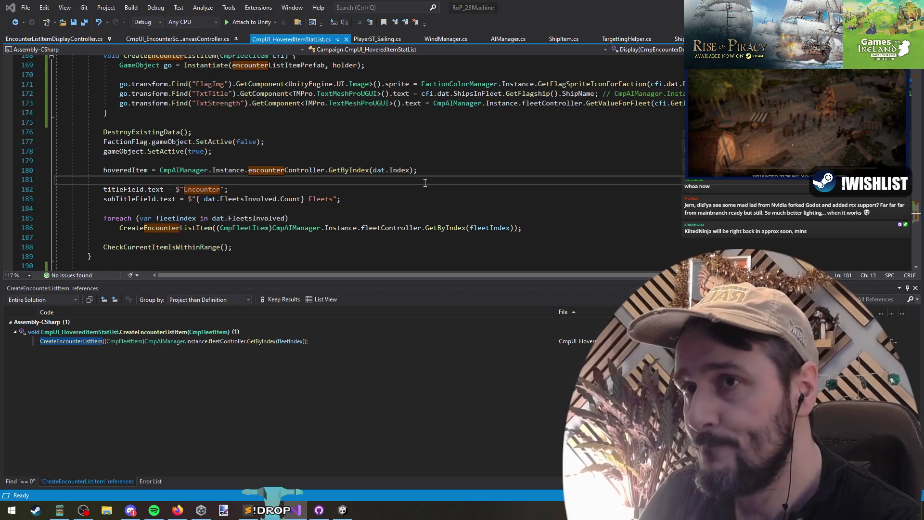
Step: Search the solution for '== 0', then for 'exploring', and open the CmpFleetItem.cs match
key(ctrl+shift+f)
key(Return)
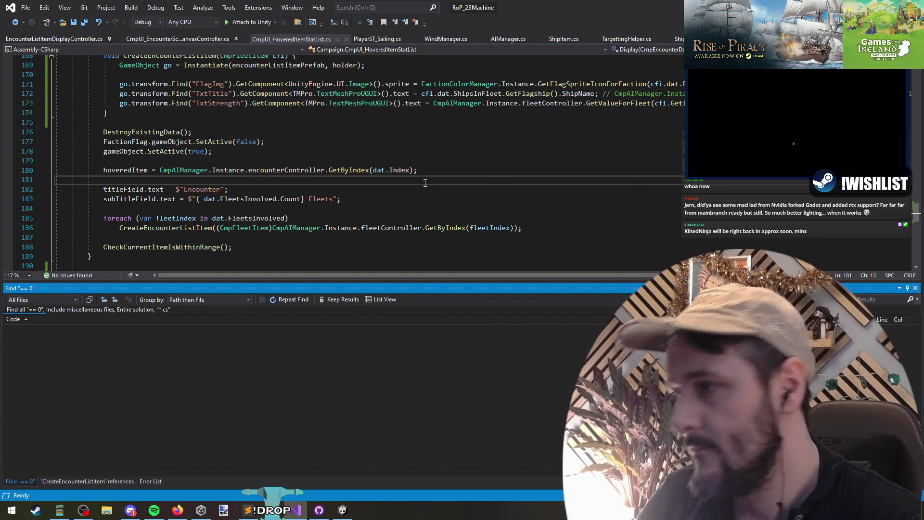
key(ctrl+shift+f)
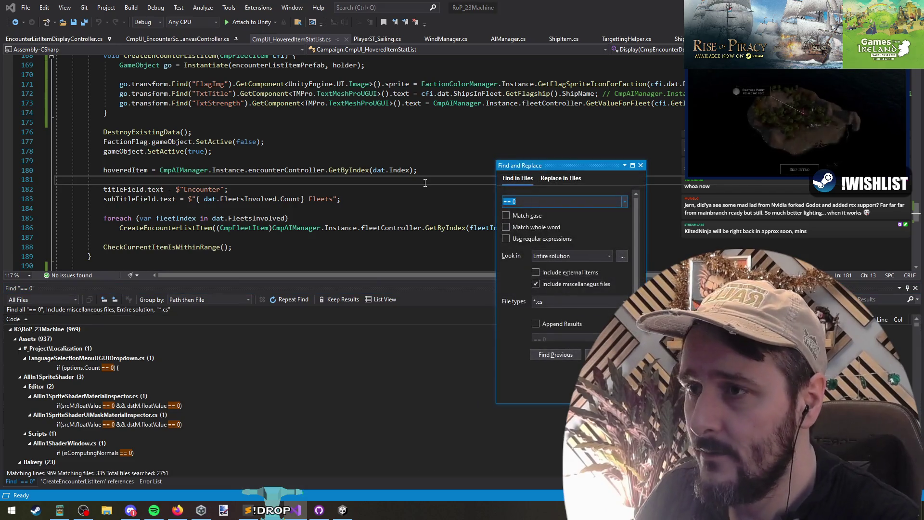
text(exploring)
key(Return)
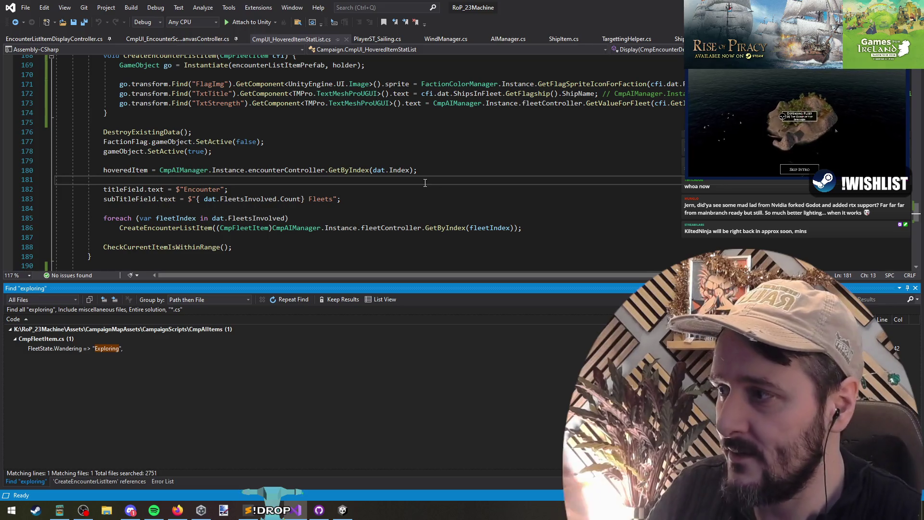
double_click(130, 349)
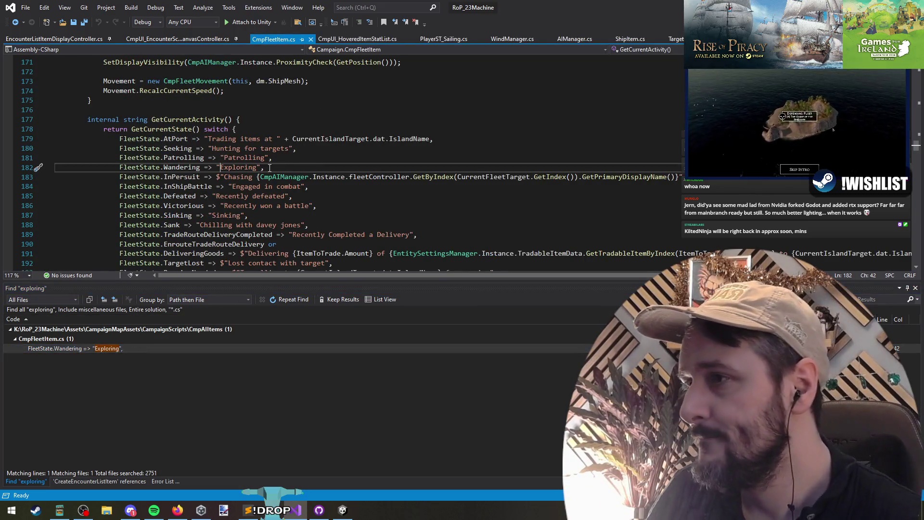
Step: List all FleetState.Wandering references and search the solution for 'Exploring' in an enlarged results panel
double_click(188, 168)
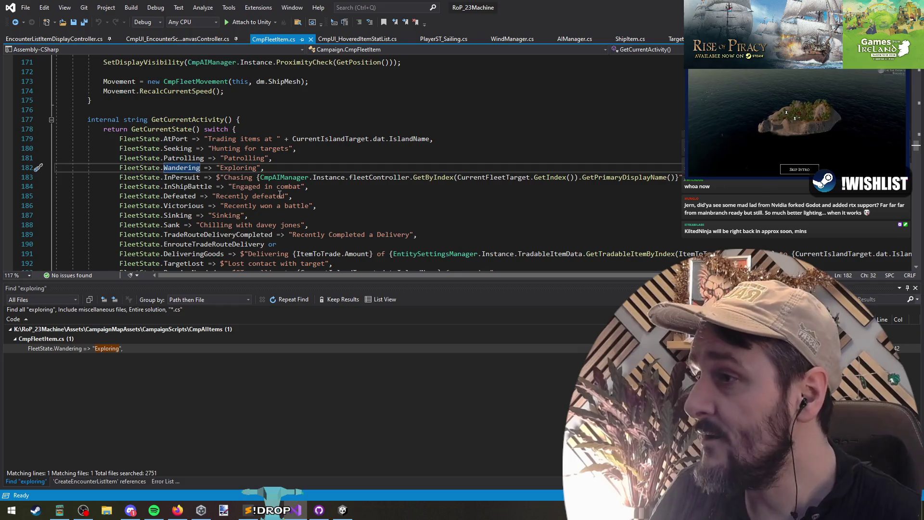
right_click(182, 166)
click(207, 249)
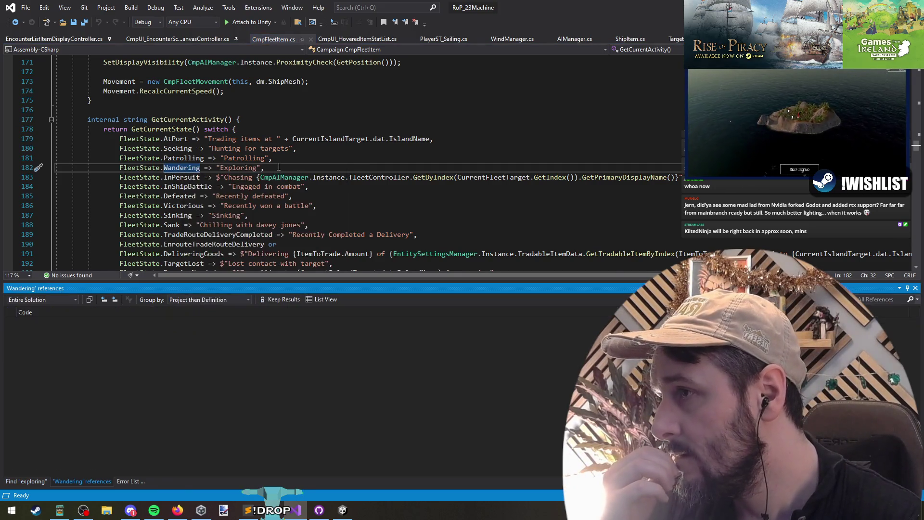
double_click(238, 168)
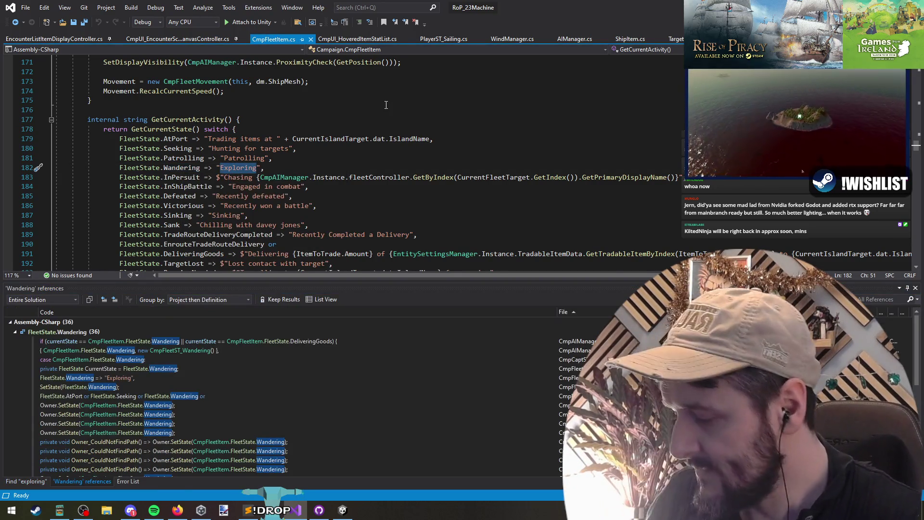
key(ctrl+shift+f)
key(Return)
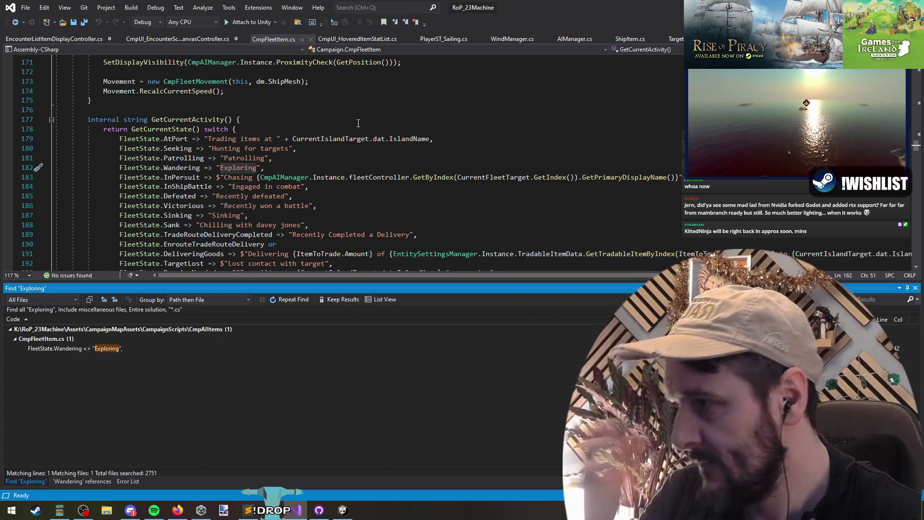
right_click(187, 168)
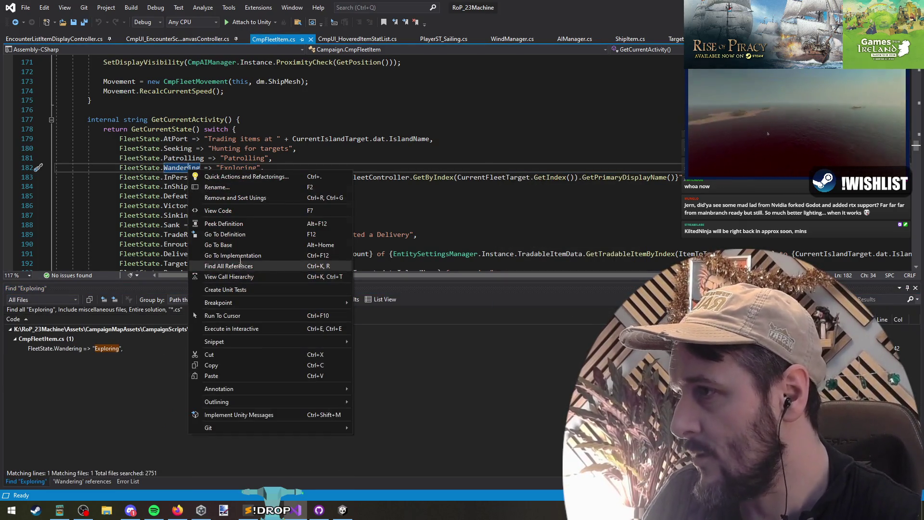
click(207, 265)
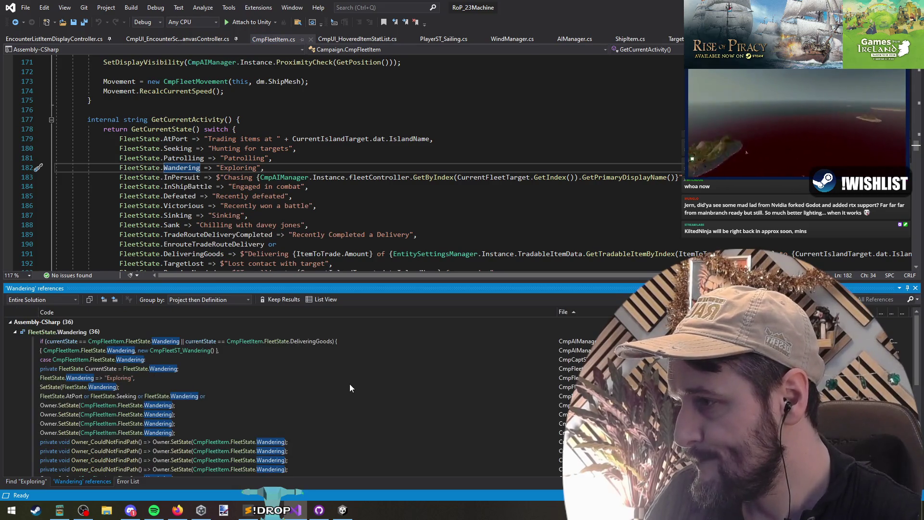
drag(360, 283, 365, 246)
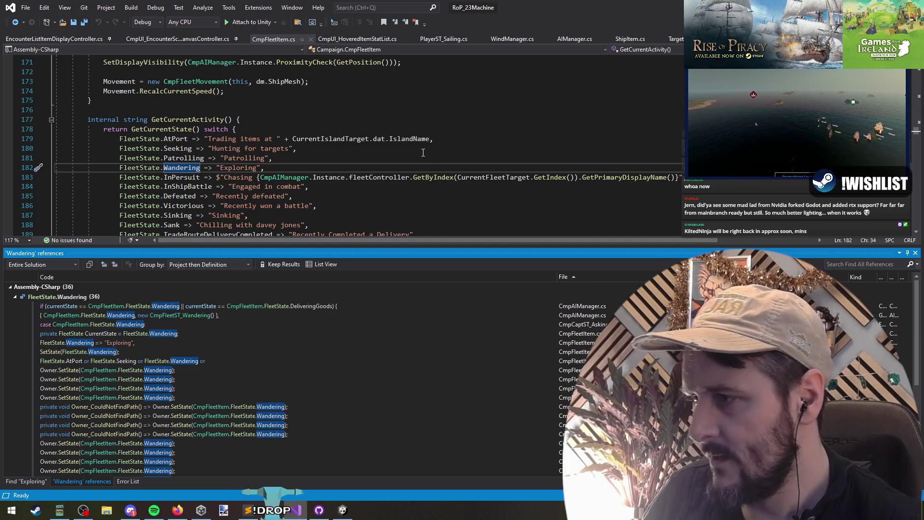
Step: Jump to the Wandering => "Exploring" mapping in CmpFleetItem, then open CmpFleetST_Wandering
click(120, 343)
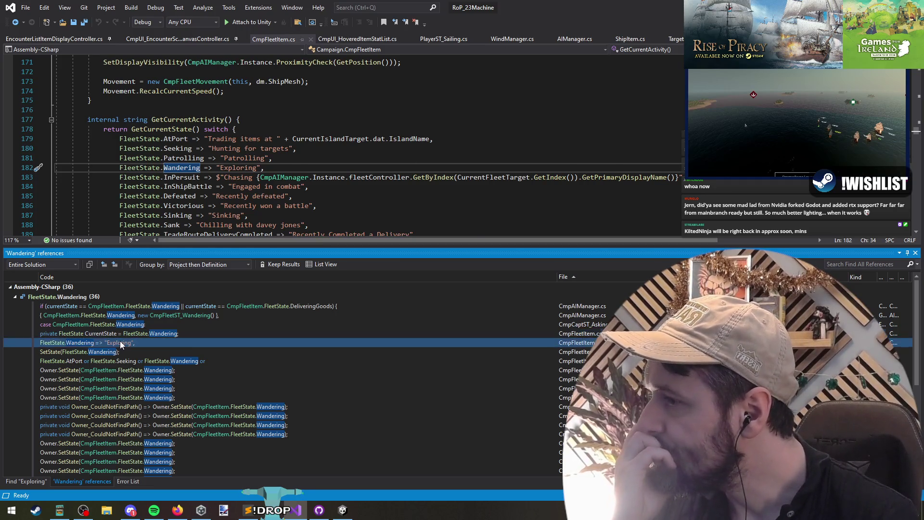
double_click(120, 342)
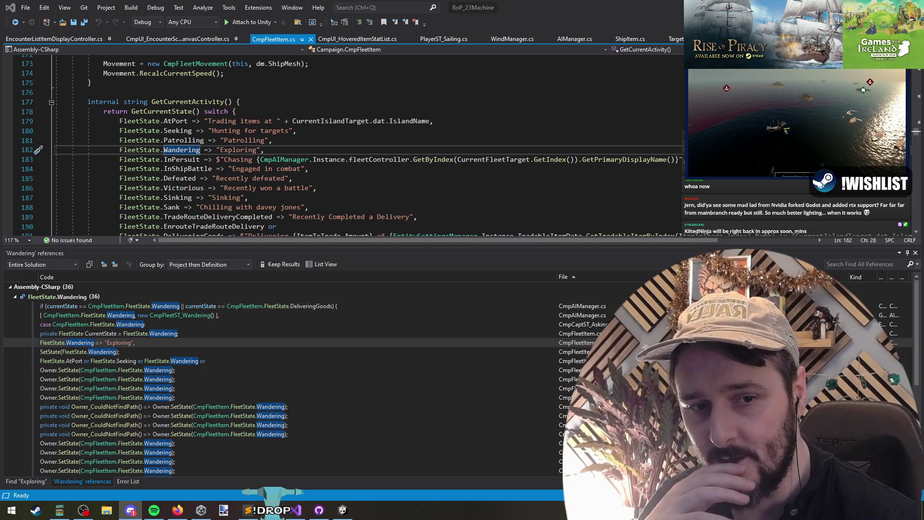
key(ctrl+Tab)
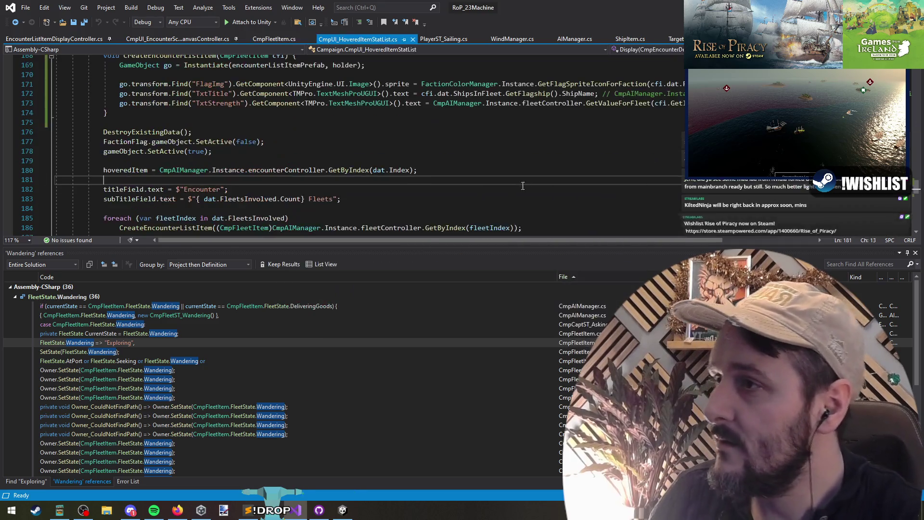
key(ctrl+Tab)
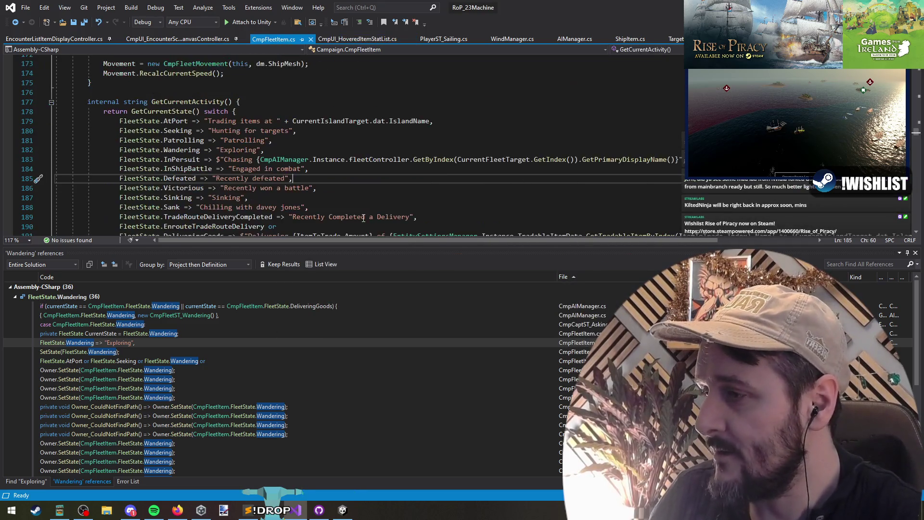
double_click(229, 150)
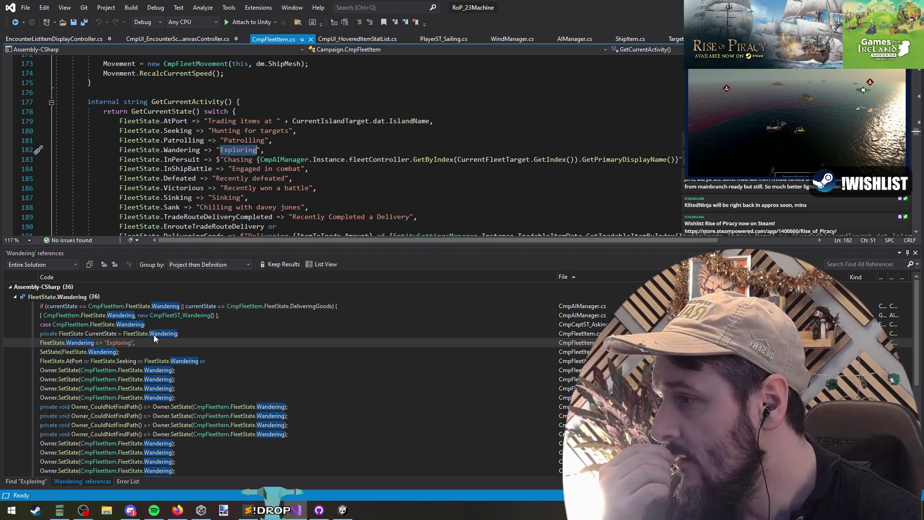
mouse_move(152, 343)
double_click(144, 315)
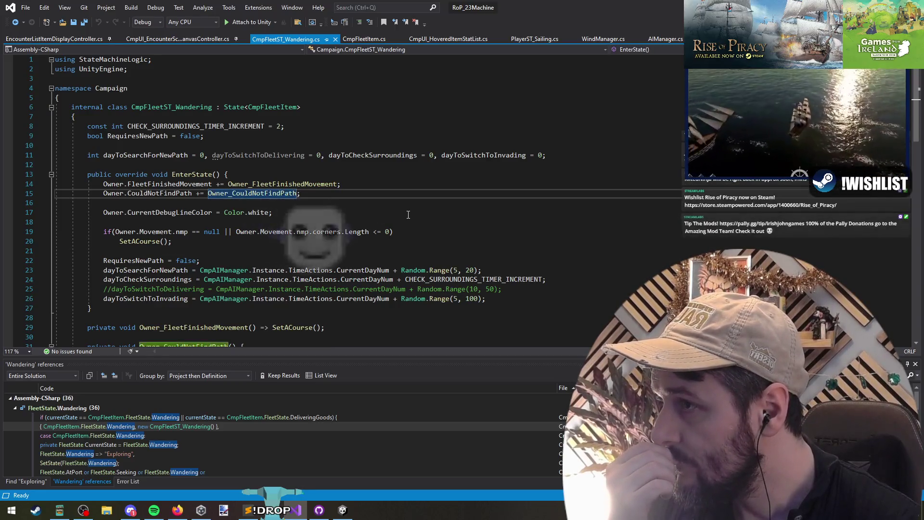
Step: Scroll CmpFleetST_Wandering.cs down to SetACourse and its random NavMesh position within 1000f
scroll(193, 241, down, 3)
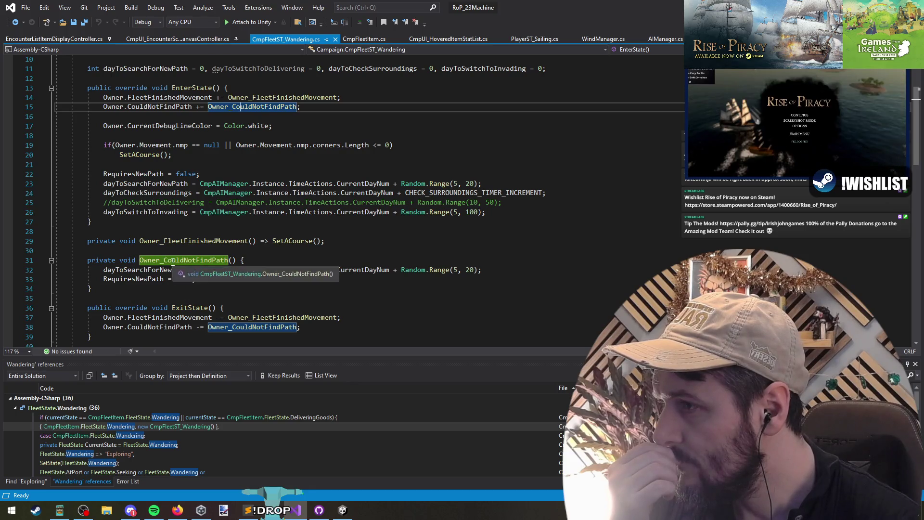
scroll(198, 164, down, 7)
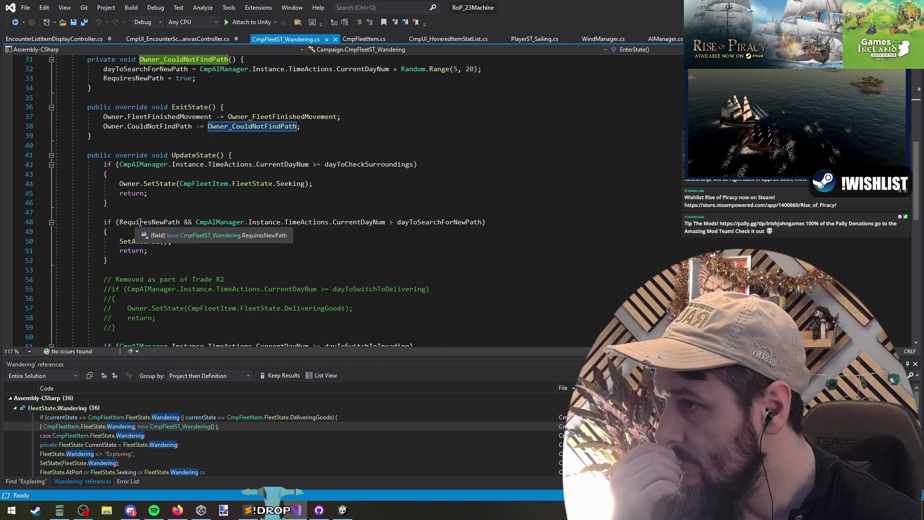
scroll(132, 178, down, 6)
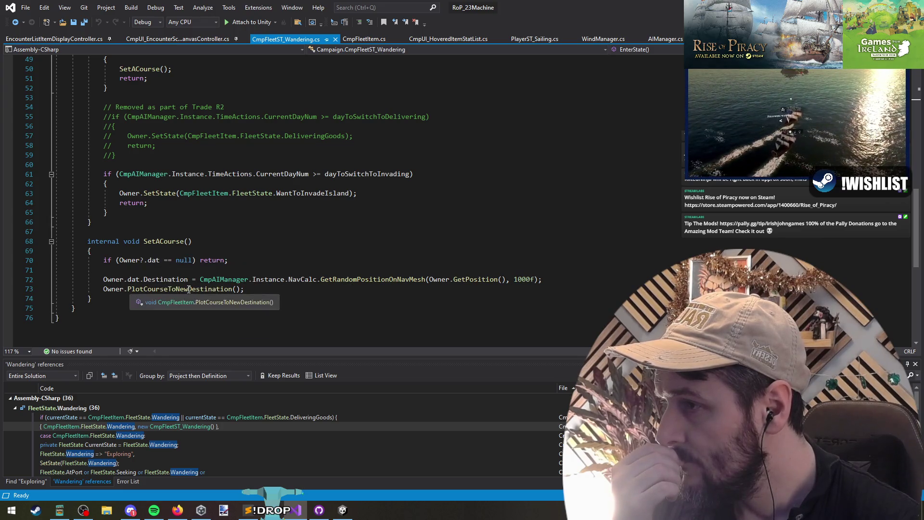
Step: Inspect the random nav-mesh destination on line 72 and highlight SetACourse uses
triple_click(359, 283)
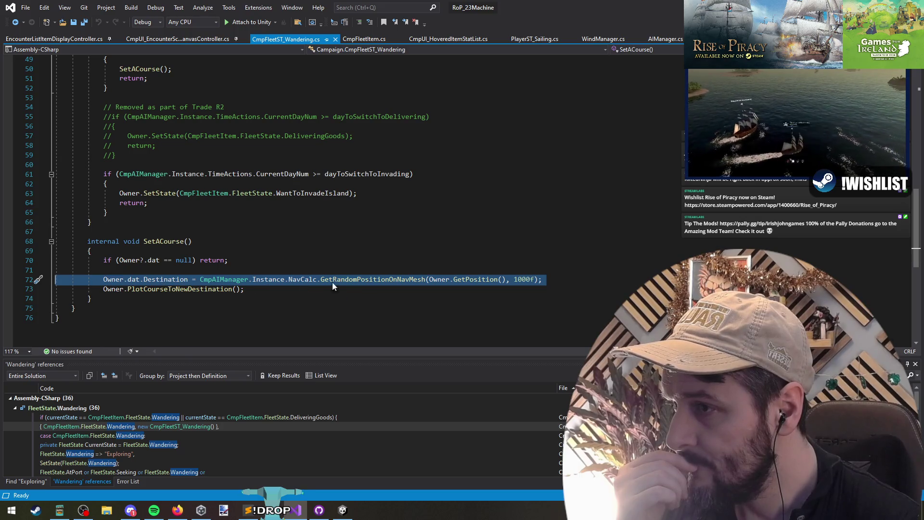
click(385, 278)
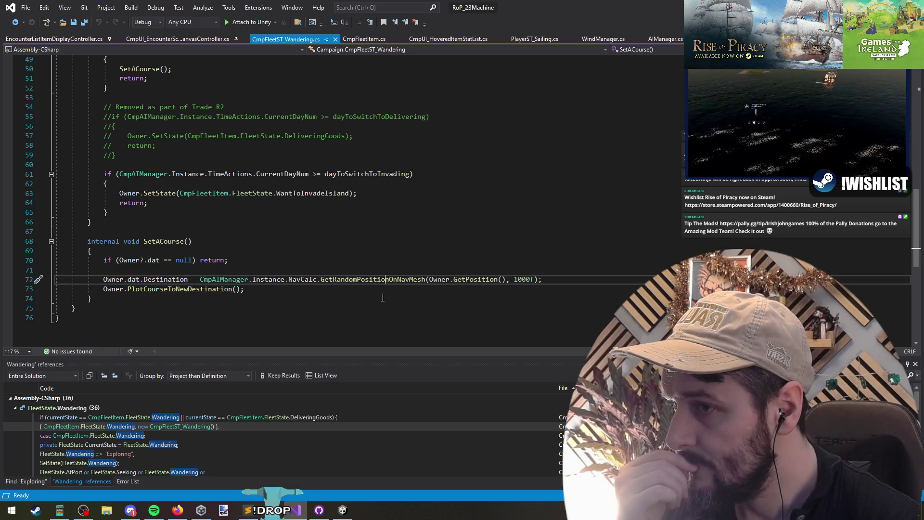
triple_click(169, 280)
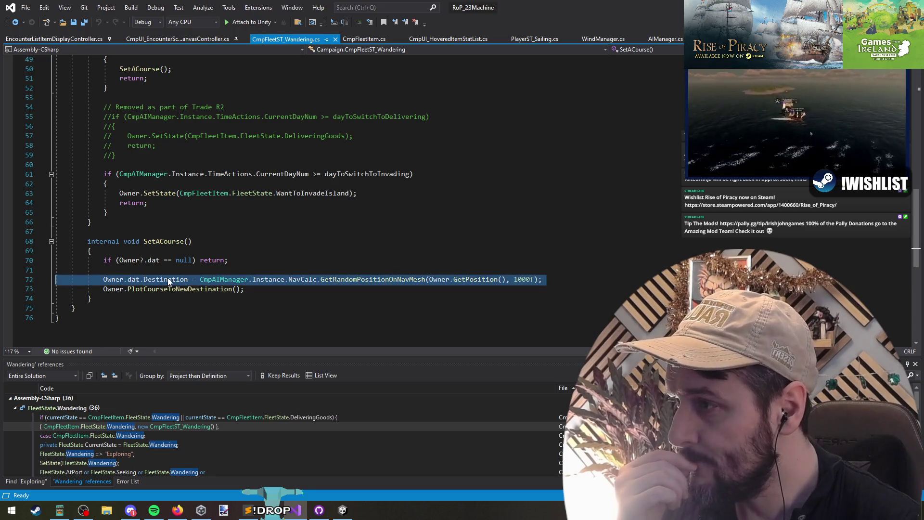
click(163, 241)
scroll(164, 241, up, 5)
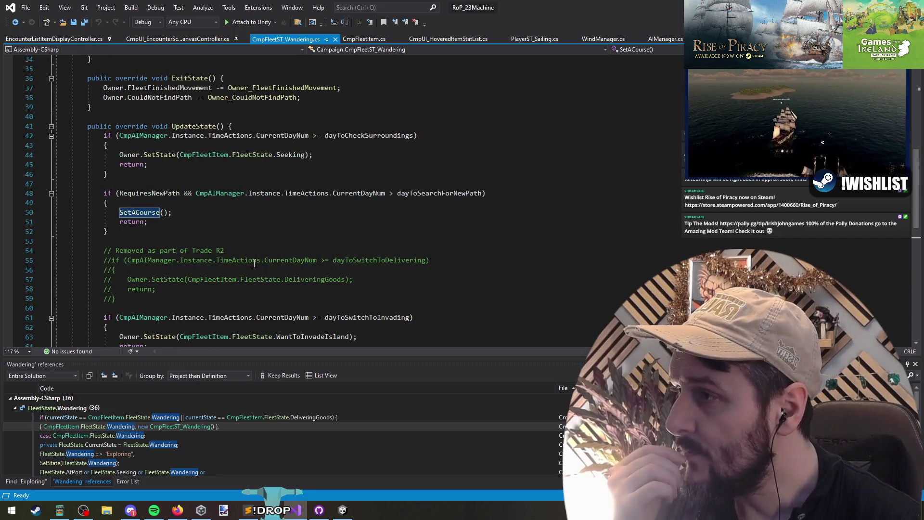
scroll(220, 288, up, 2)
scroll(220, 288, down, 9)
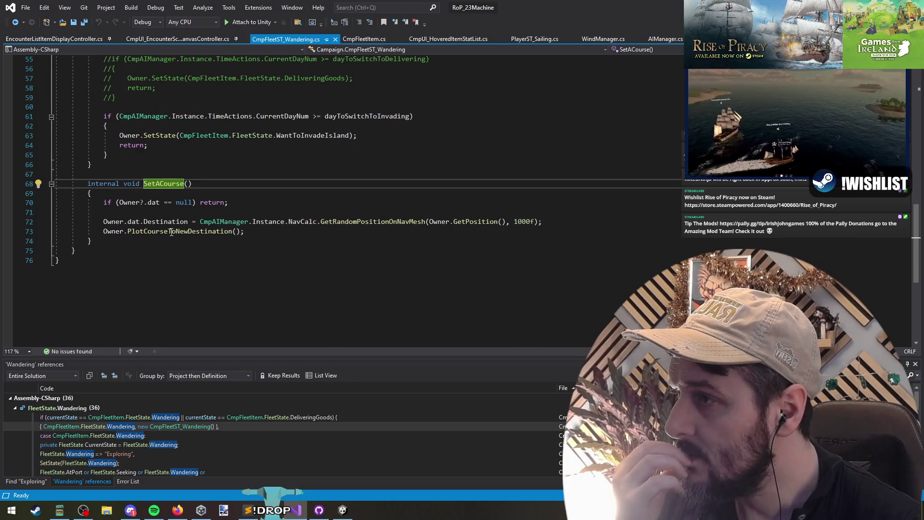
Step: List all 10 Destination references in an enlarged panel and go to the CmpFleetItem class
right_click(164, 222)
click(192, 321)
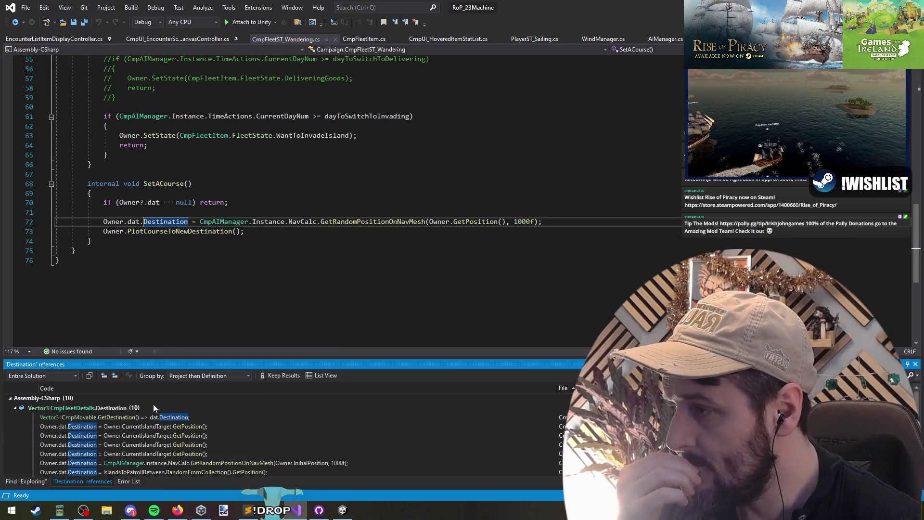
drag(228, 356, 226, 315)
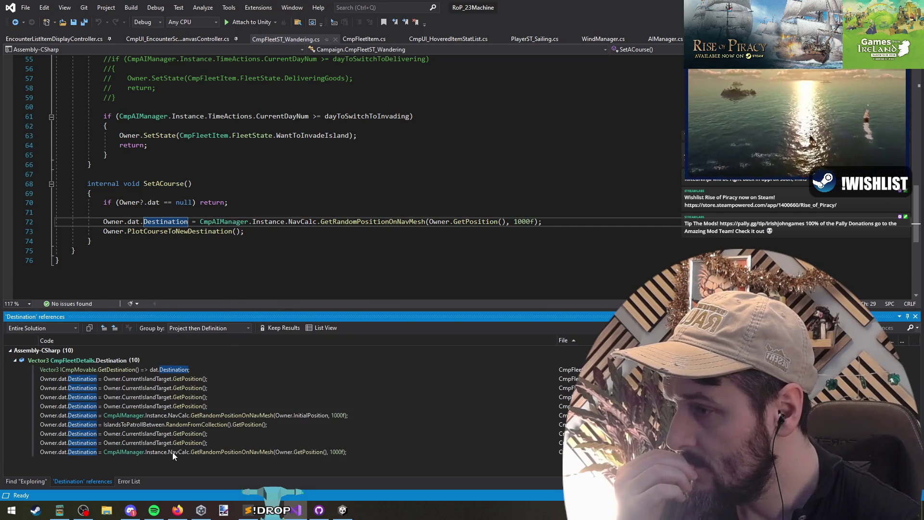
scroll(244, 226, up, 6)
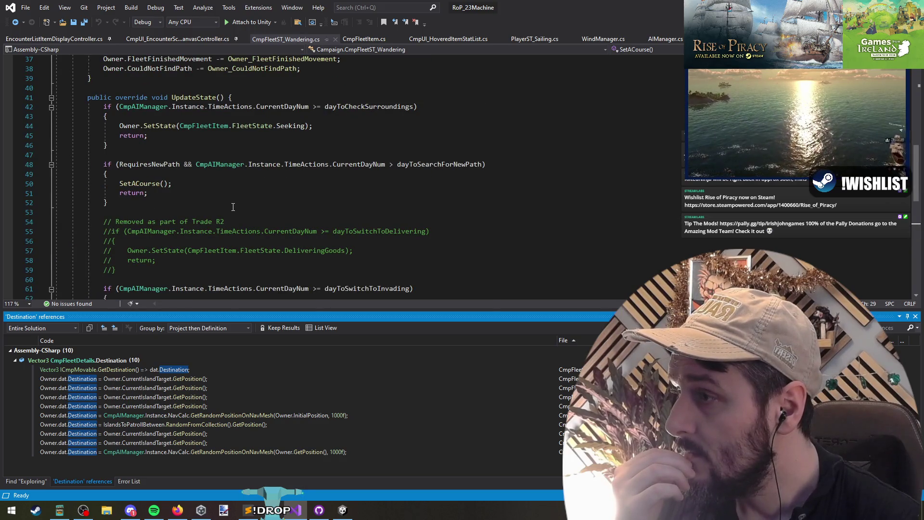
scroll(232, 207, up, 12)
ctrl+click(275, 107)
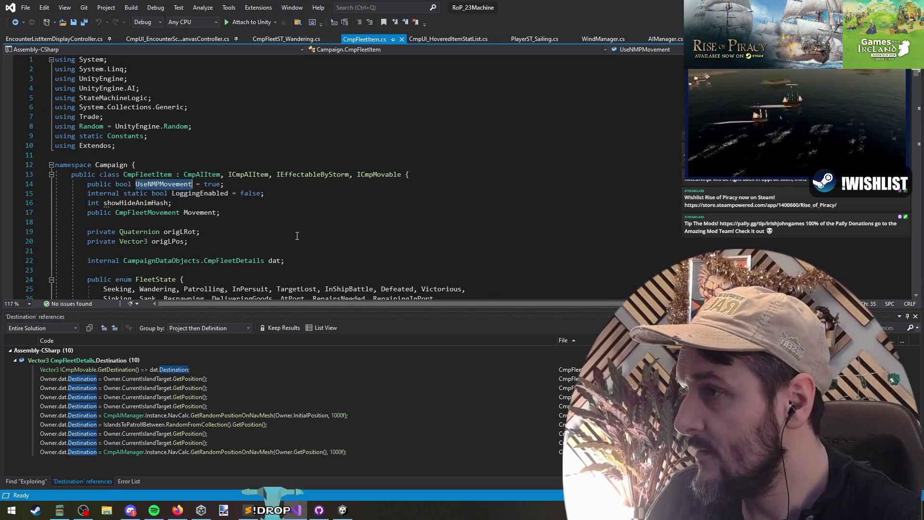
Step: Review the CmpFleetMovement definition, go back to CmpFleetItem.cs, then switch to Unity
scroll(159, 173, down, 2)
click(153, 154)
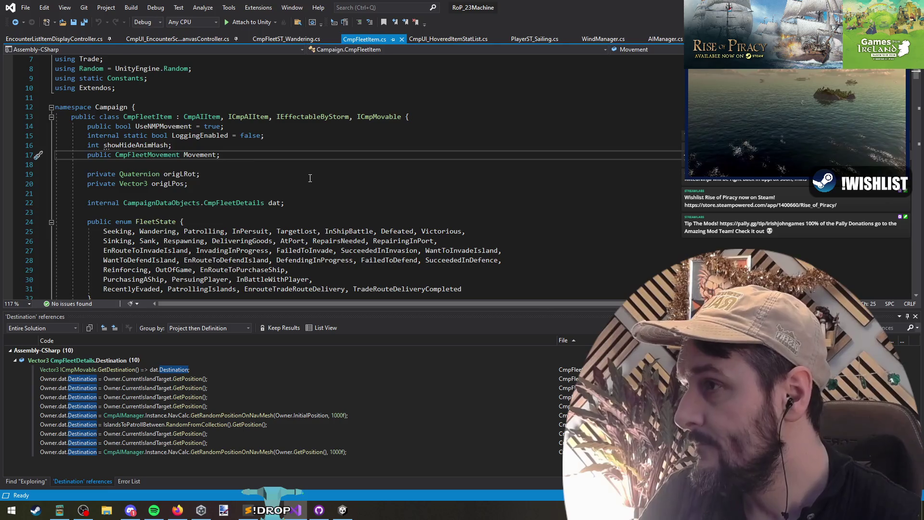
key(F12)
scroll(374, 192, down, 6)
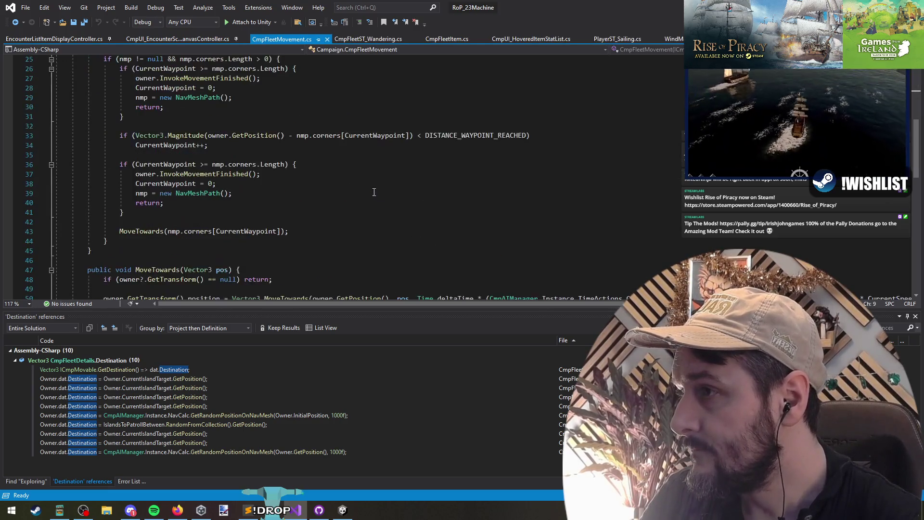
scroll(374, 192, down, 11)
click(15, 22)
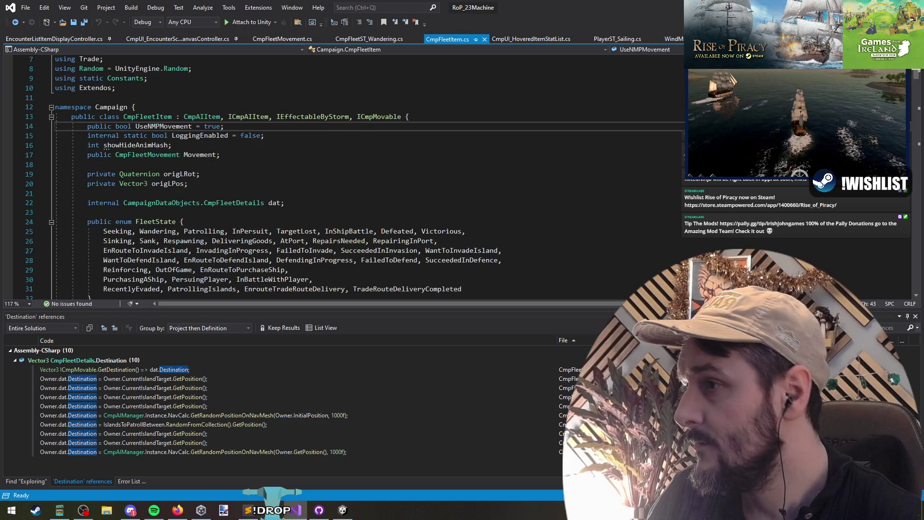
key(alt+Tab)
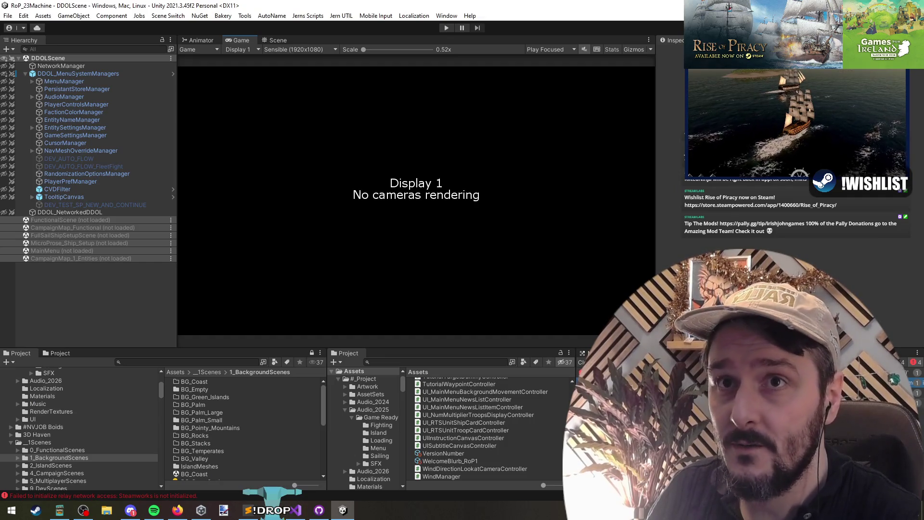
Step: Reveal the desktop, restore Unity, then return to CmpFleetItem's field declarations in Visual Studio
key(super+d)
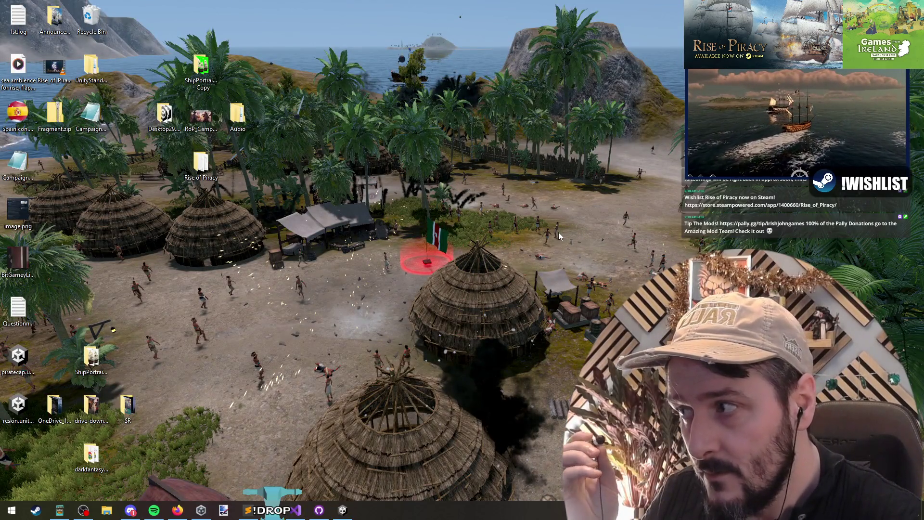
click(343, 510)
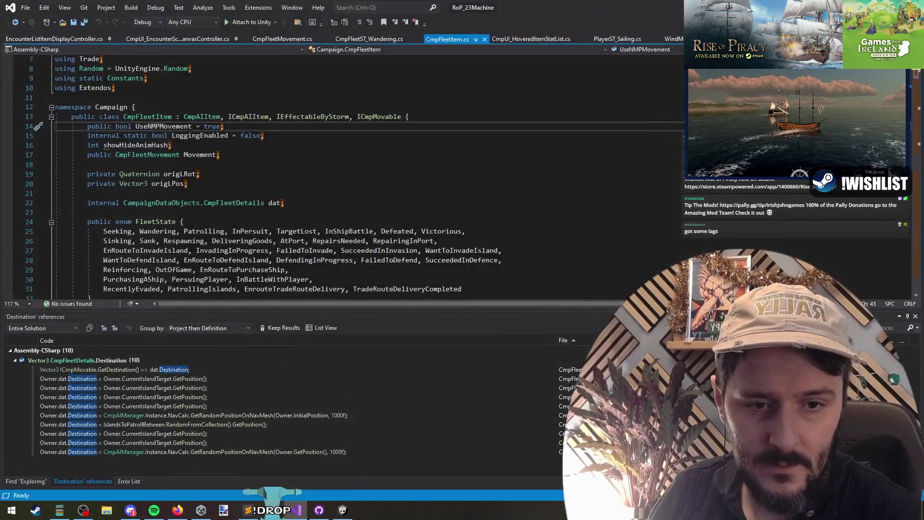
key(alt+Tab)
click(458, 203)
key(Down)
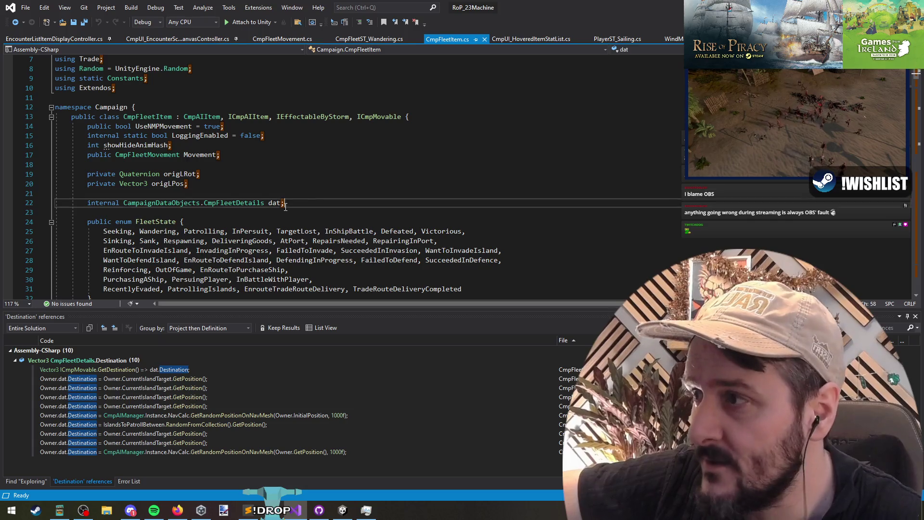
click(352, 145)
key(shift+Down)
key(shift+Down)
key(shift+Down)
click(352, 182)
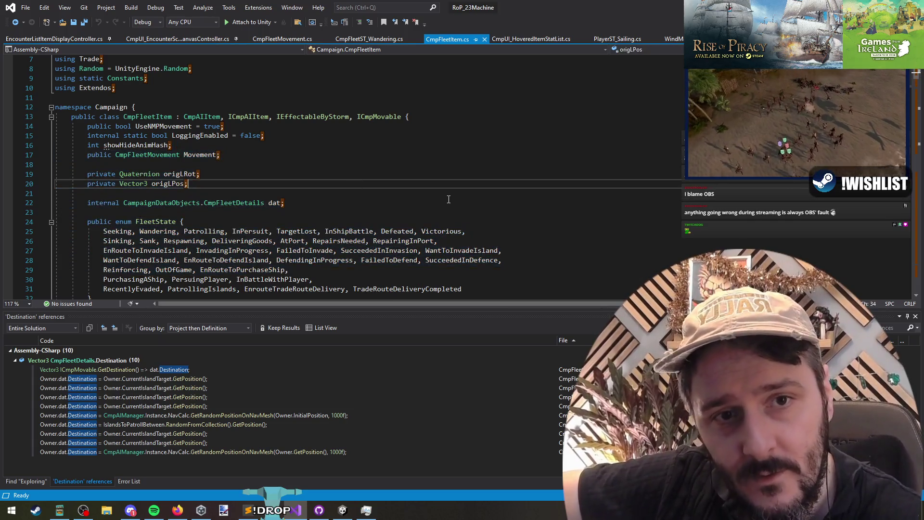
key(alt+Tab)
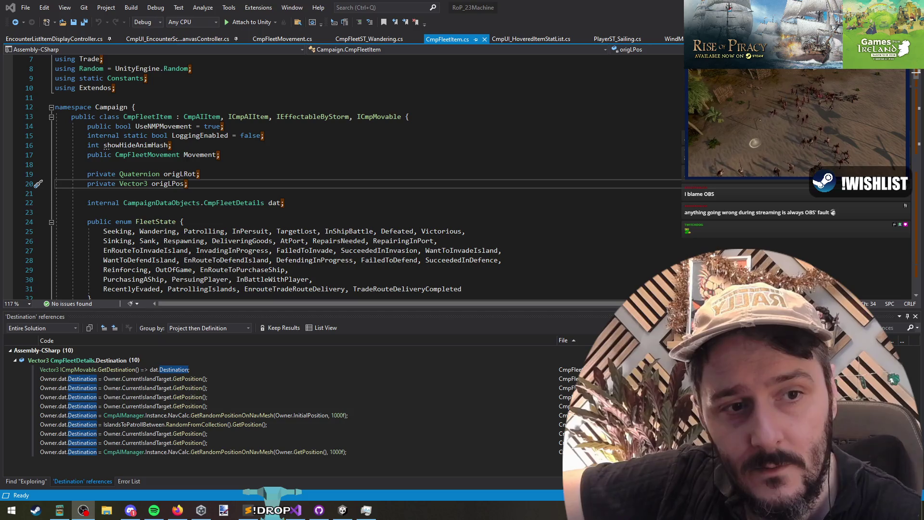
key(alt+Tab)
click(456, 194)
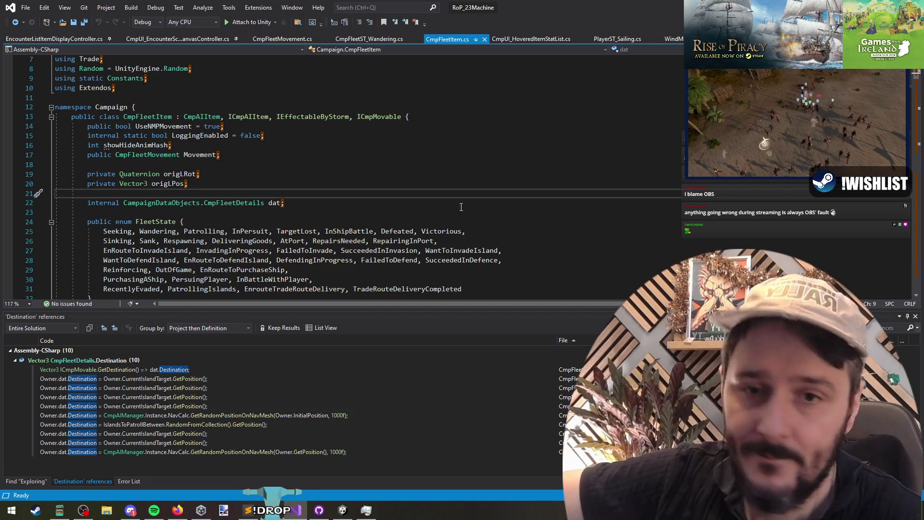
key(alt+Tab)
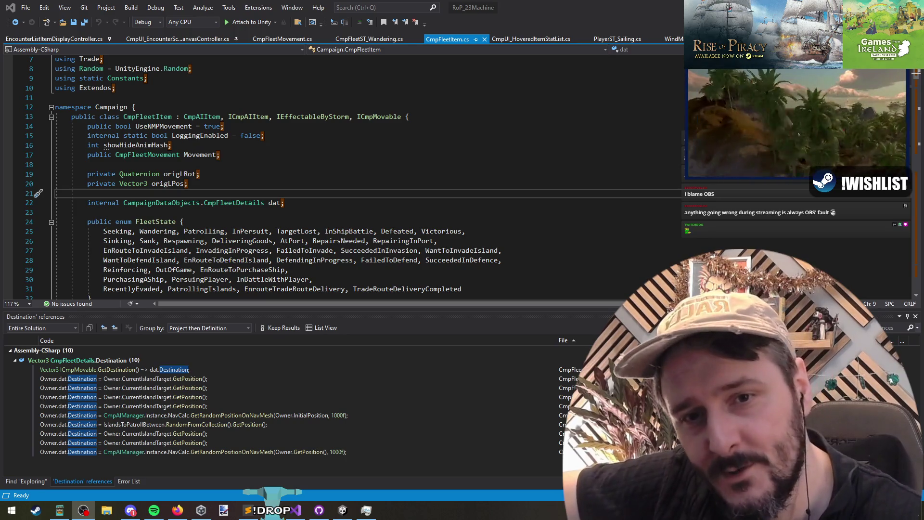
click(552, 174)
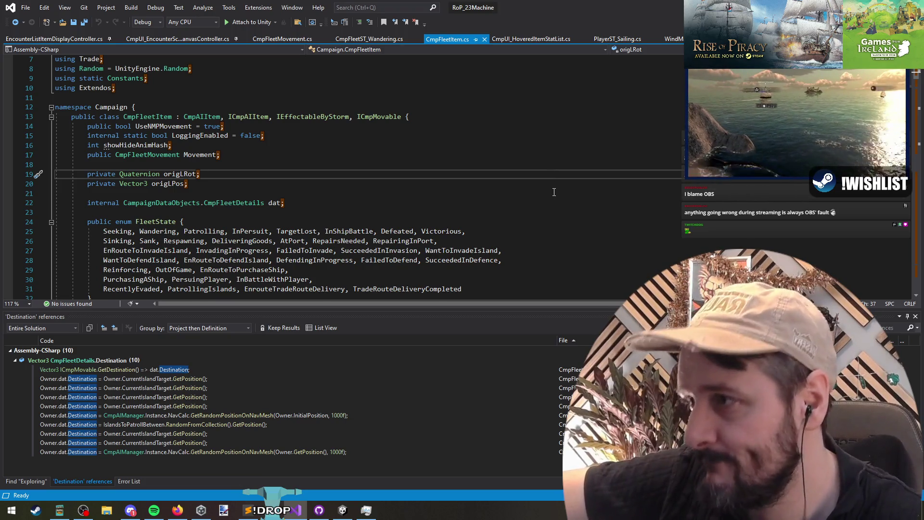
click(554, 193)
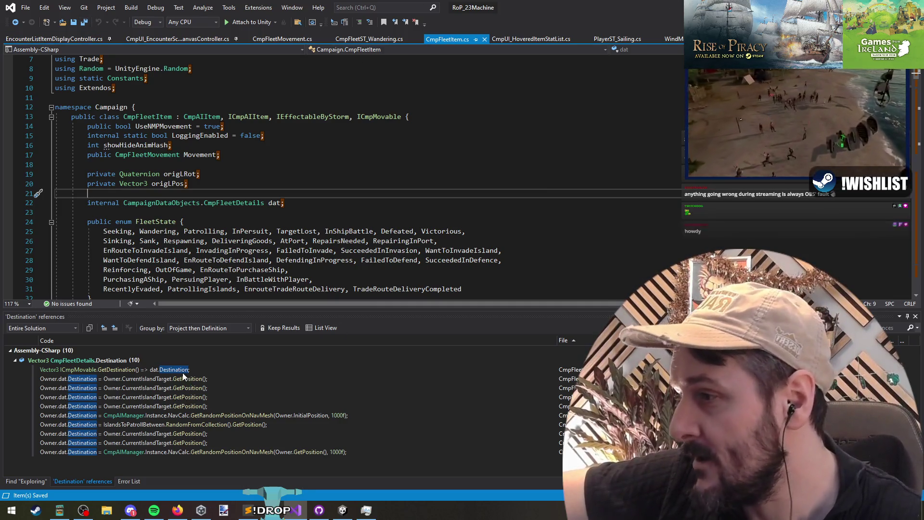
mouse_move(177, 371)
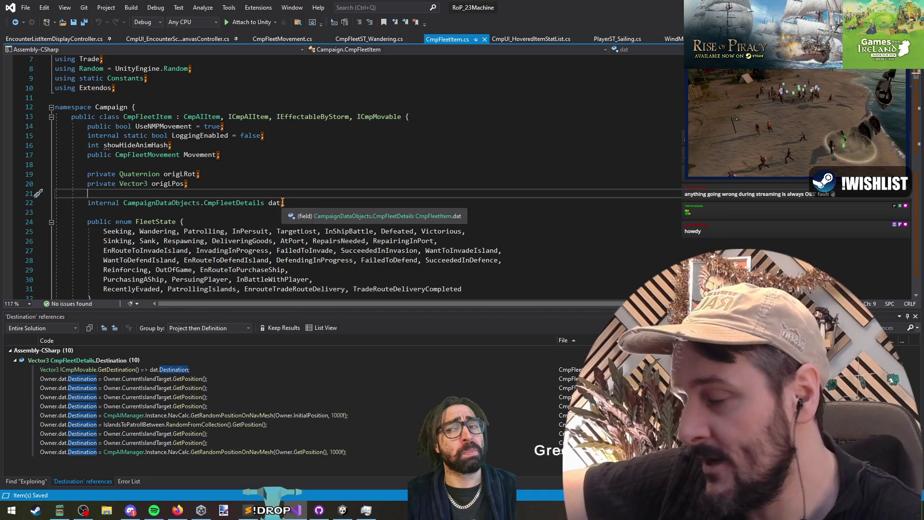
Step: Find all GetDestination references and open its call in CmpFleetMovement's path calculation code
click(128, 369)
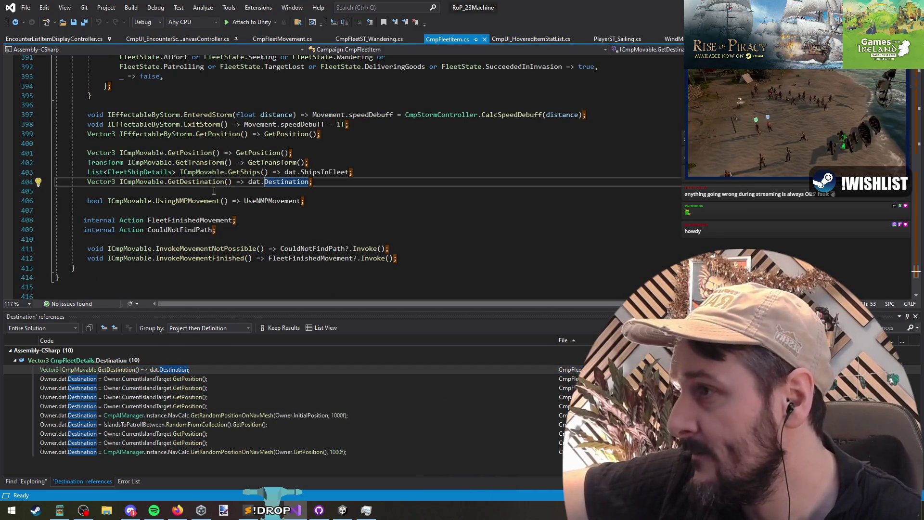
right_click(201, 184)
click(262, 281)
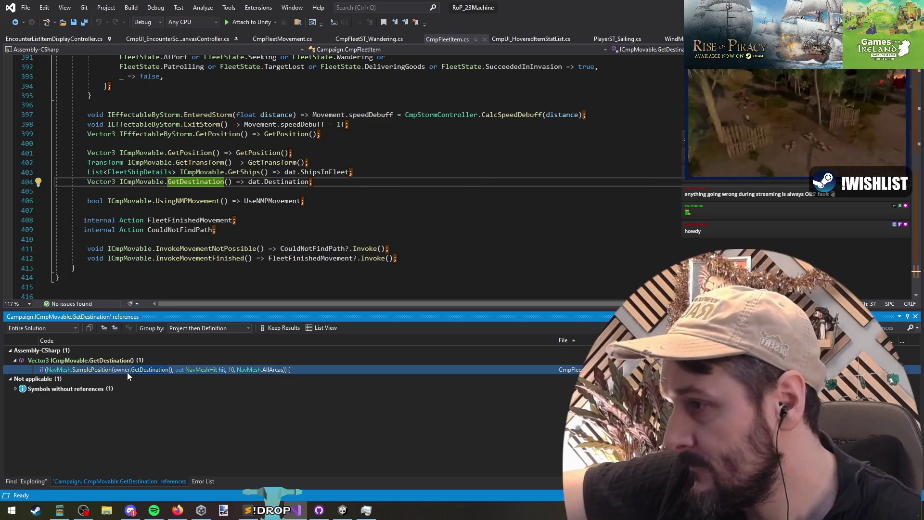
click(127, 371)
click(189, 192)
key(Down)
key(Down)
key(Down)
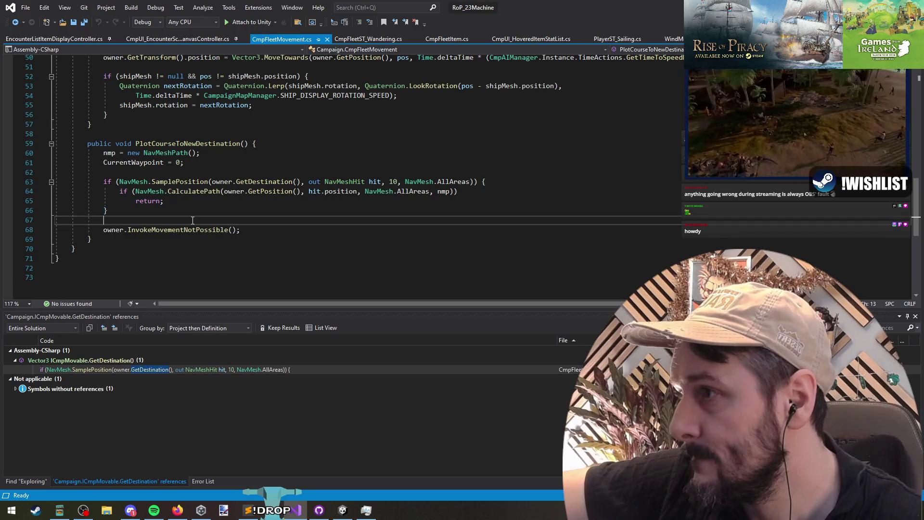
Step: Go to the UsingNMPMovement declaration in the ICmpMovable interface
scroll(390, 232, up, 8)
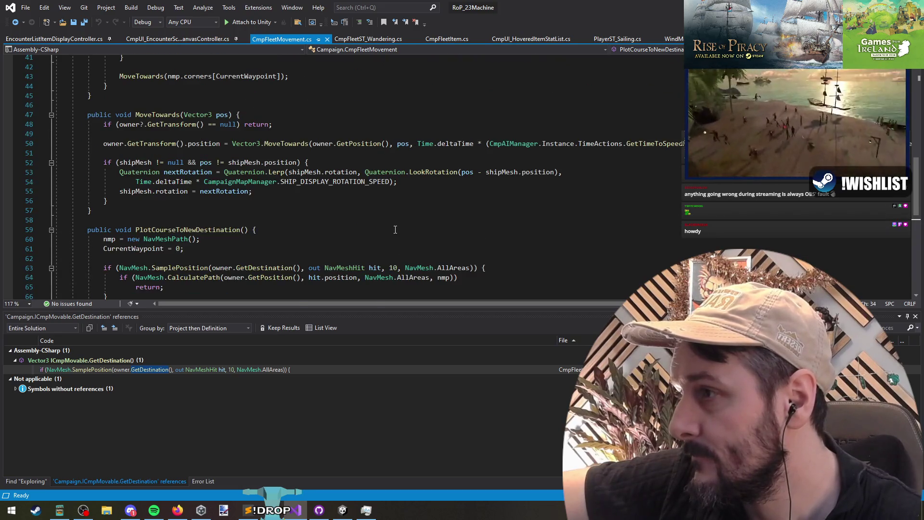
scroll(390, 232, up, 4)
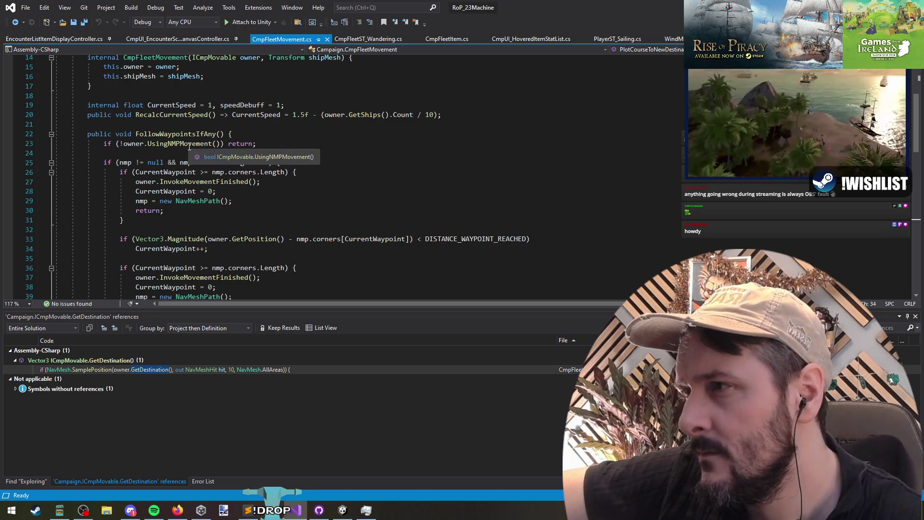
click(187, 145)
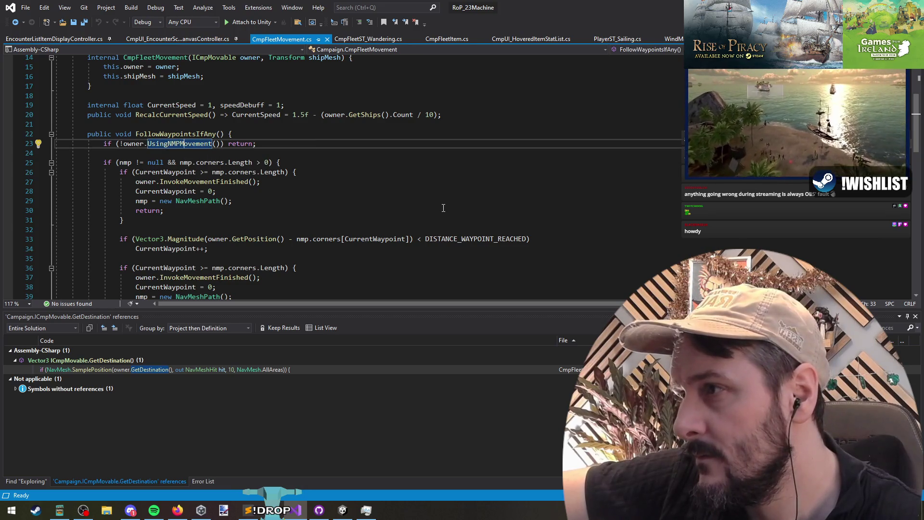
key(F12)
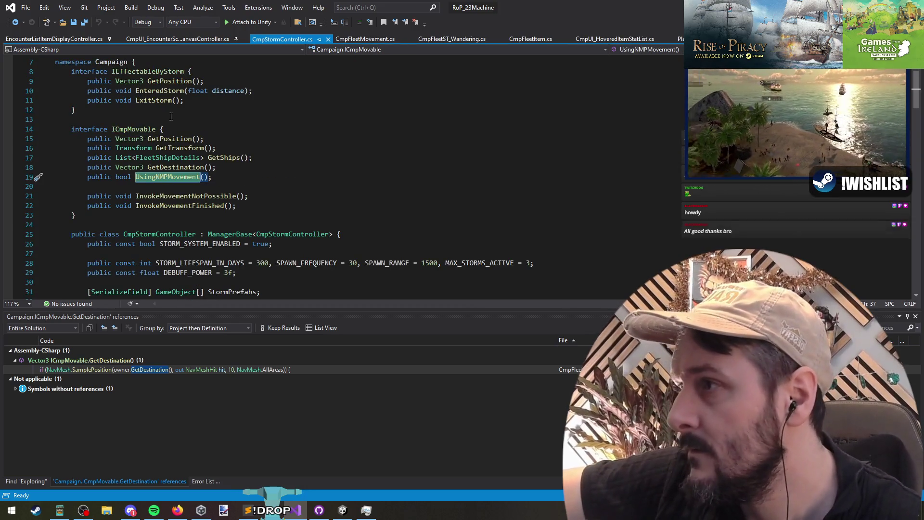
Step: Return to the fleet movement code and list all references to UsingNMPMovement
click(15, 23)
right_click(190, 141)
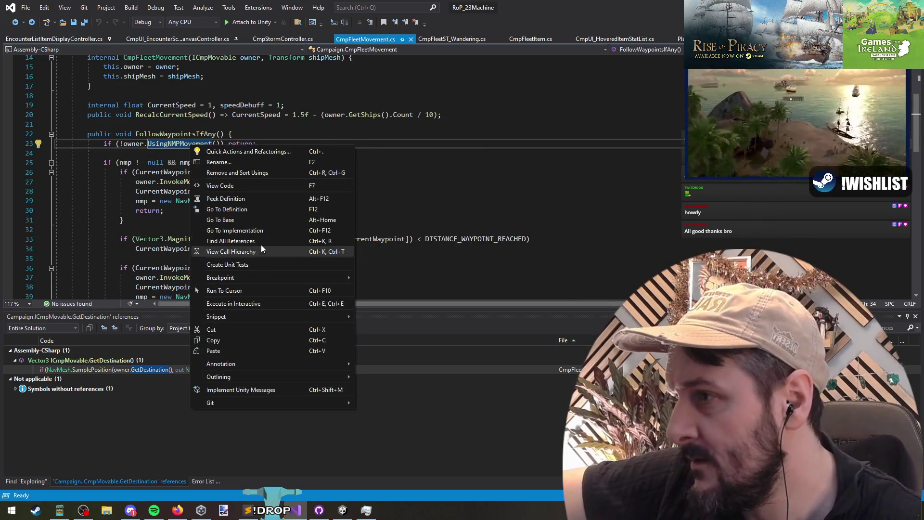
click(216, 251)
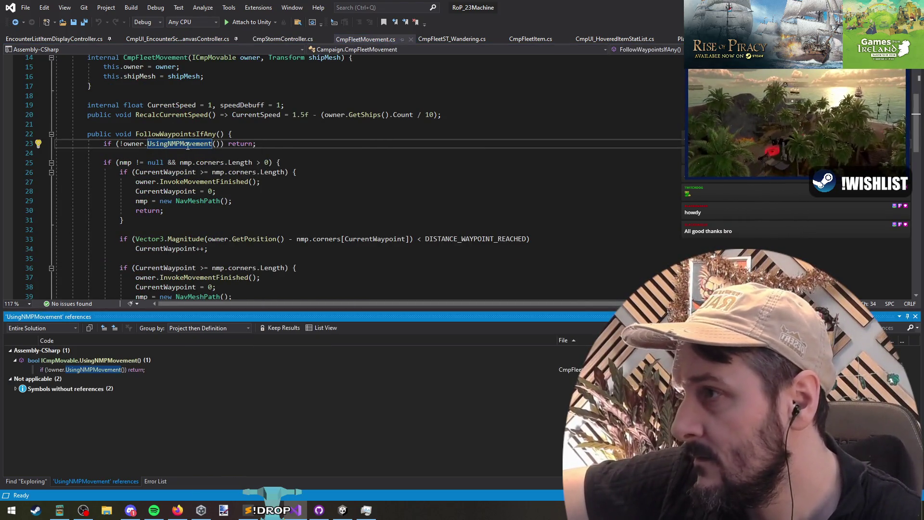
click(188, 146)
scroll(289, 197, up, 4)
scroll(285, 172, down, 5)
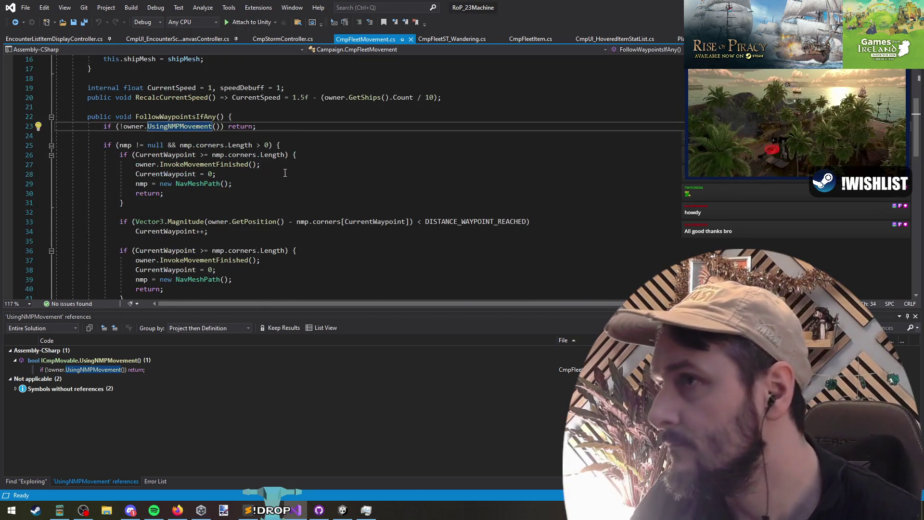
Step: List all five UseNMPMovement assignments in CmpFleetItem and review each, including InPersuit's true setting
key(ctrl+Tab)
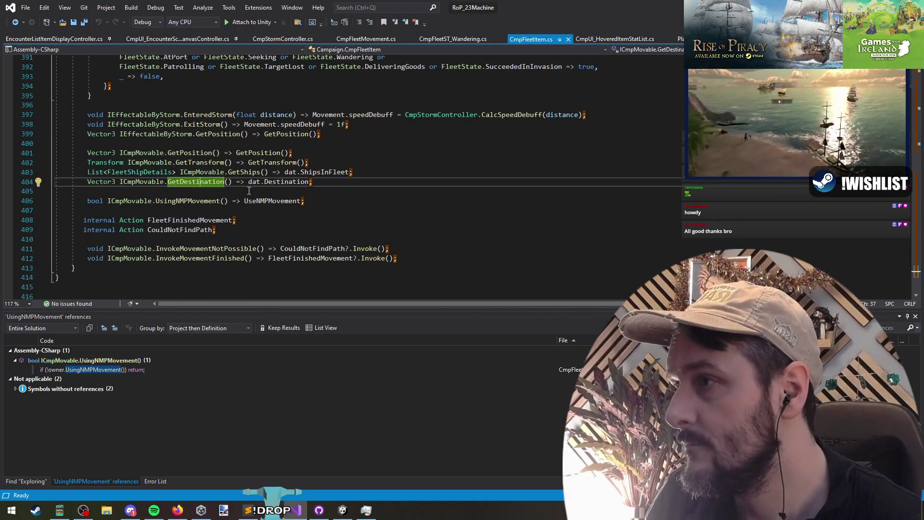
right_click(269, 202)
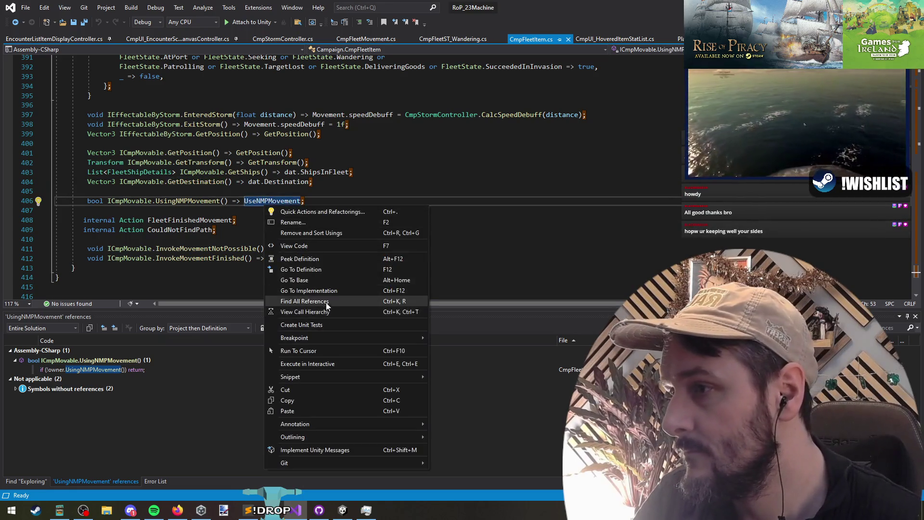
click(325, 303)
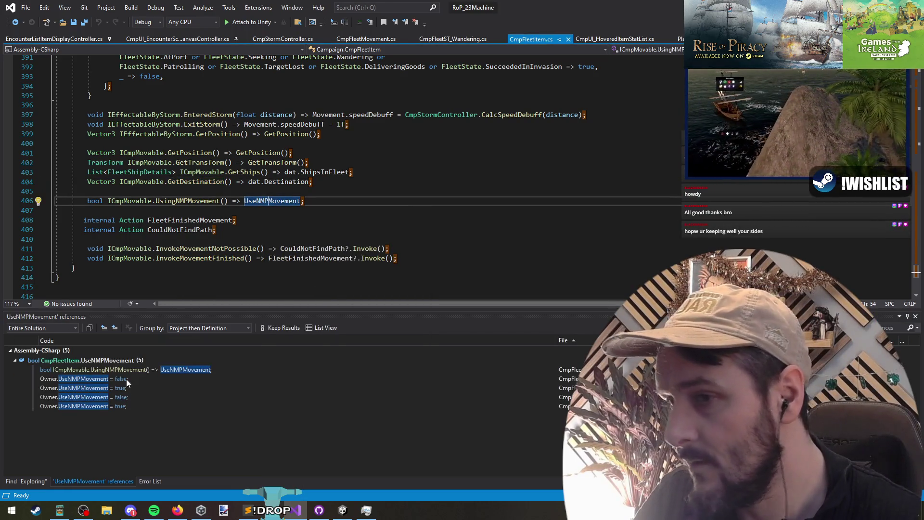
click(126, 379)
click(137, 388)
click(149, 395)
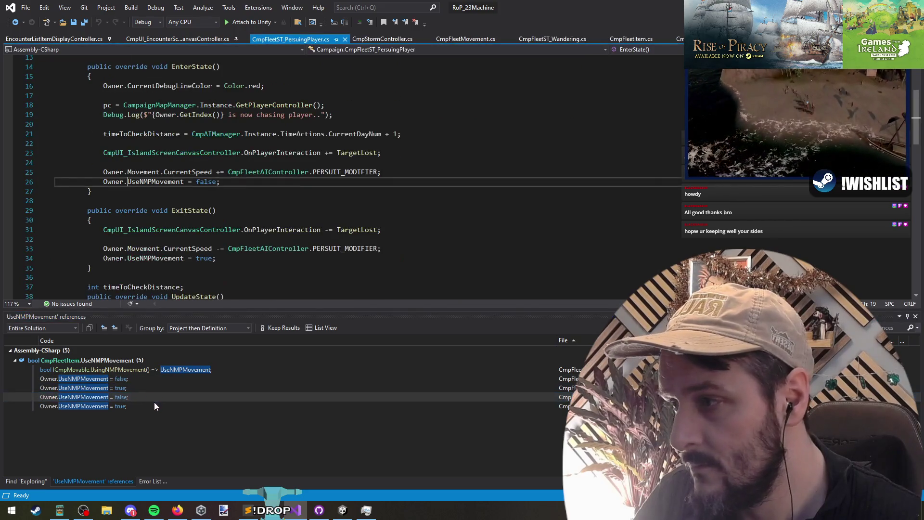
click(154, 409)
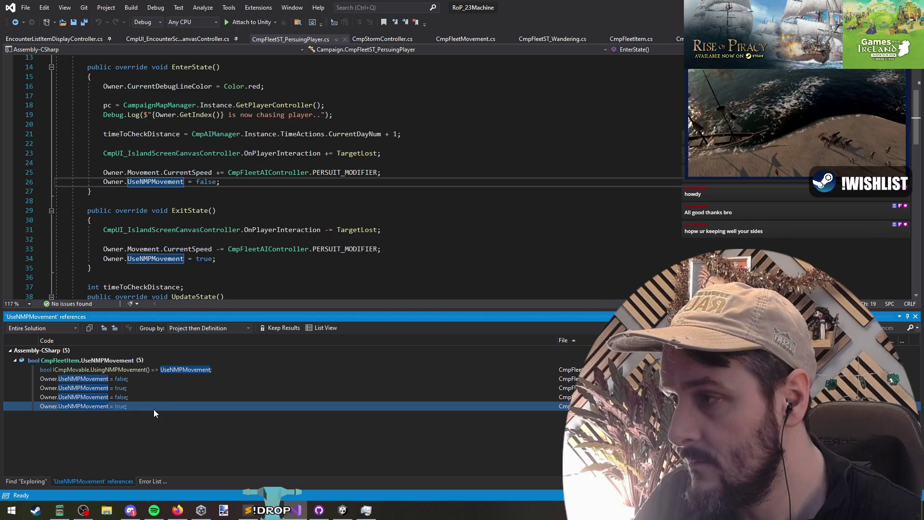
click(151, 397)
click(154, 406)
click(155, 388)
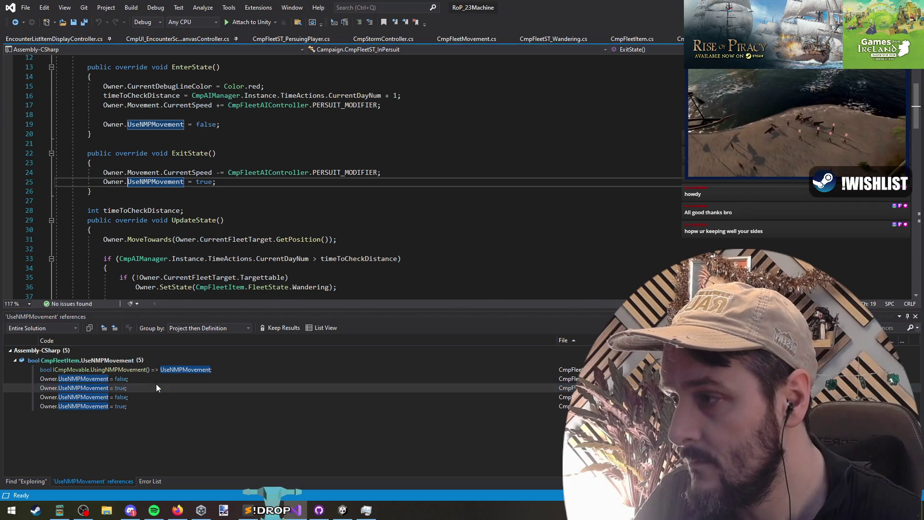
click(157, 381)
click(161, 385)
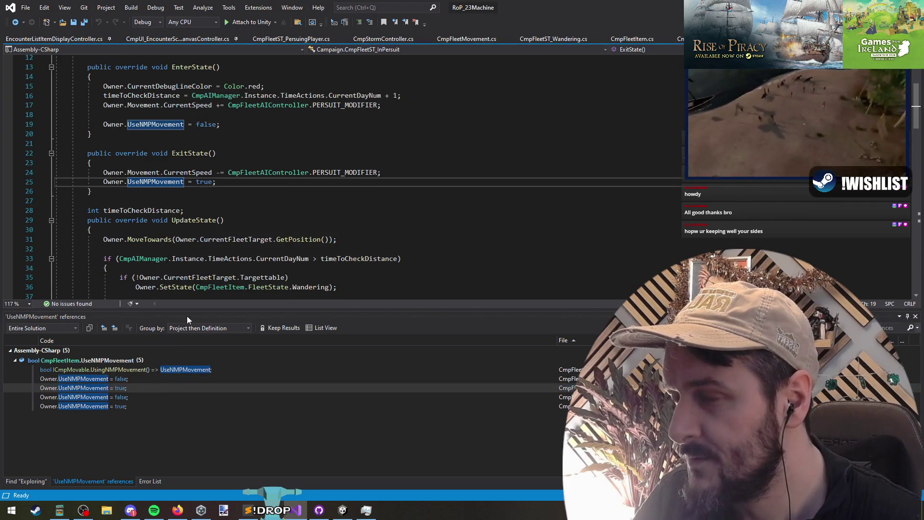
Step: Navigate back to the FollowWaypointsIfAny method in CmpFleetMovement.cs
click(120, 154)
key(Down)
key(Down)
key(Down)
click(14, 23)
click(15, 22)
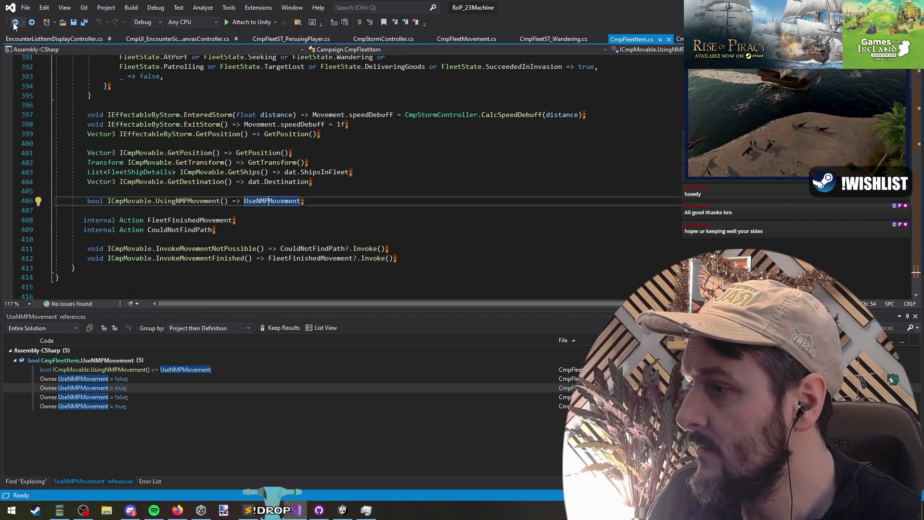
click(15, 22)
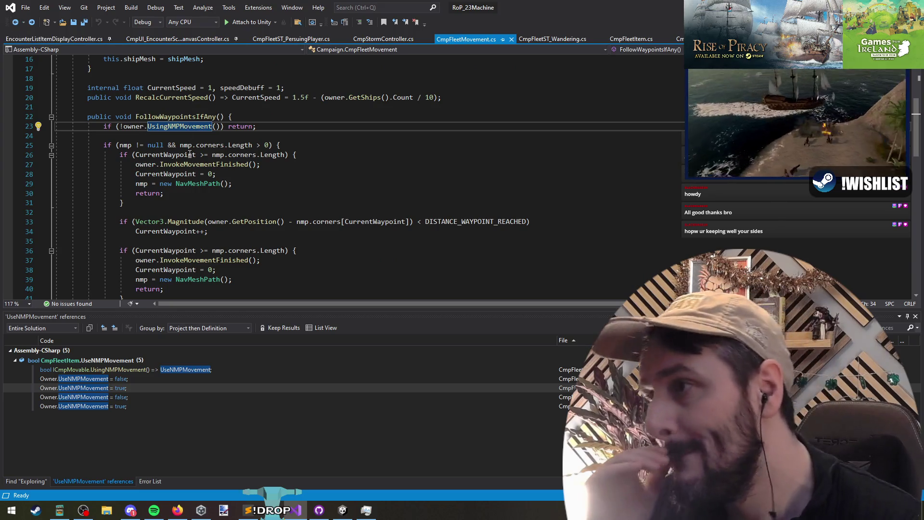
click(195, 135)
drag(195, 136, 182, 269)
click(183, 270)
key(Up)
scroll(270, 234, up, 1)
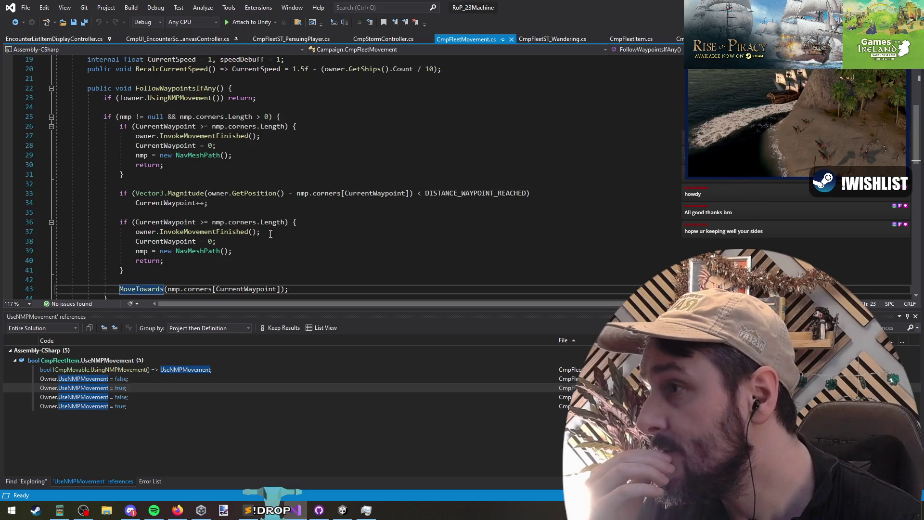
click(198, 290)
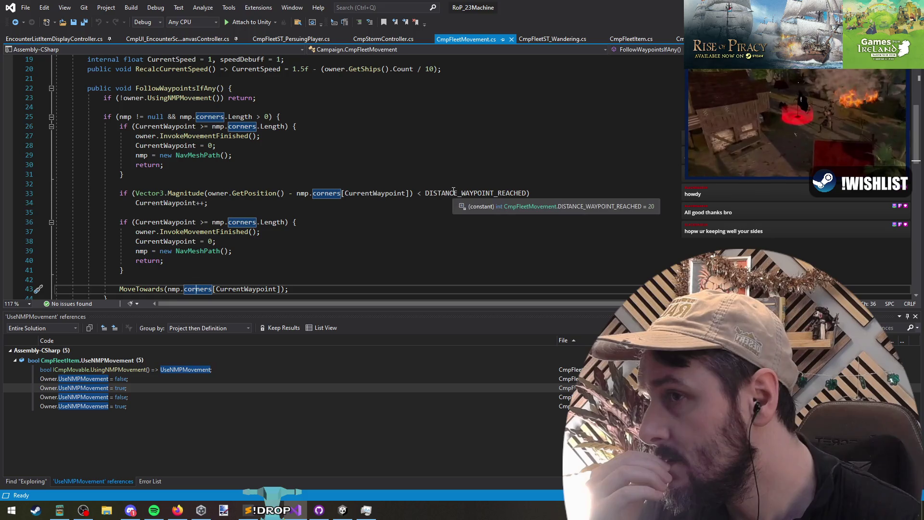
click(253, 182)
click(123, 116)
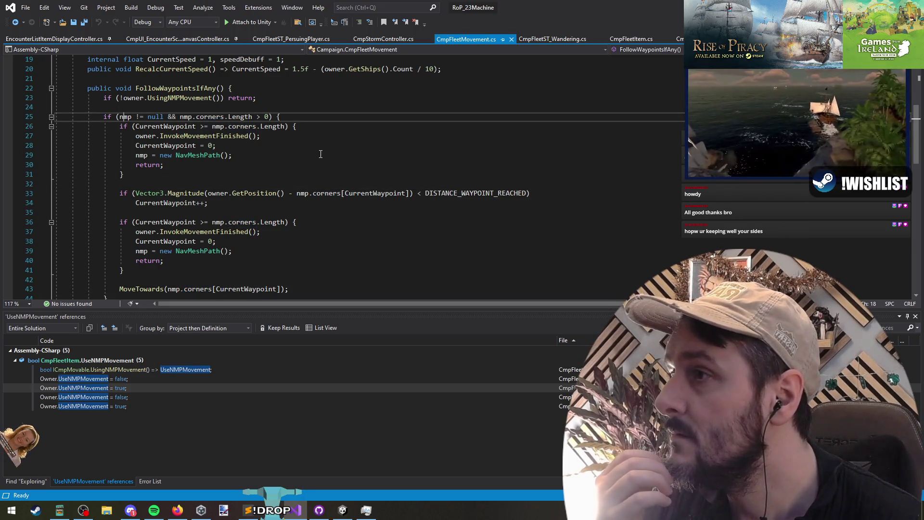
drag(136, 117, 155, 118)
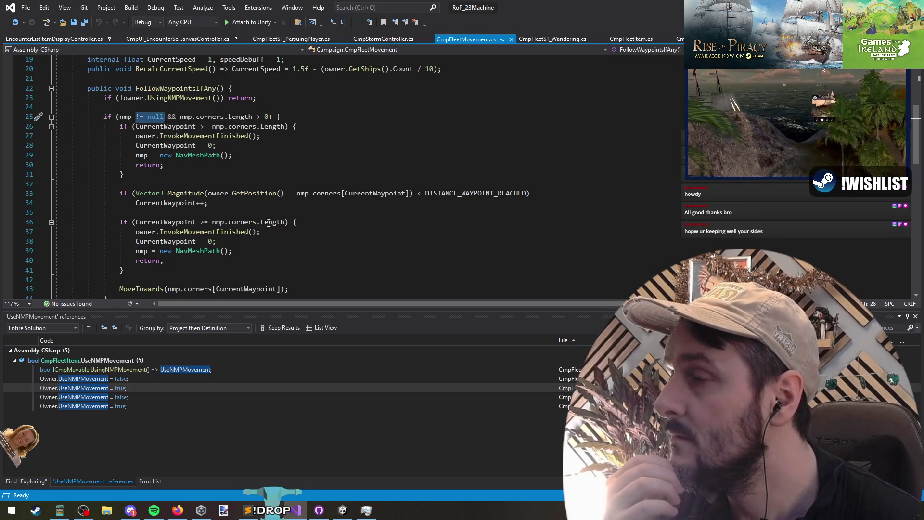
click(189, 117)
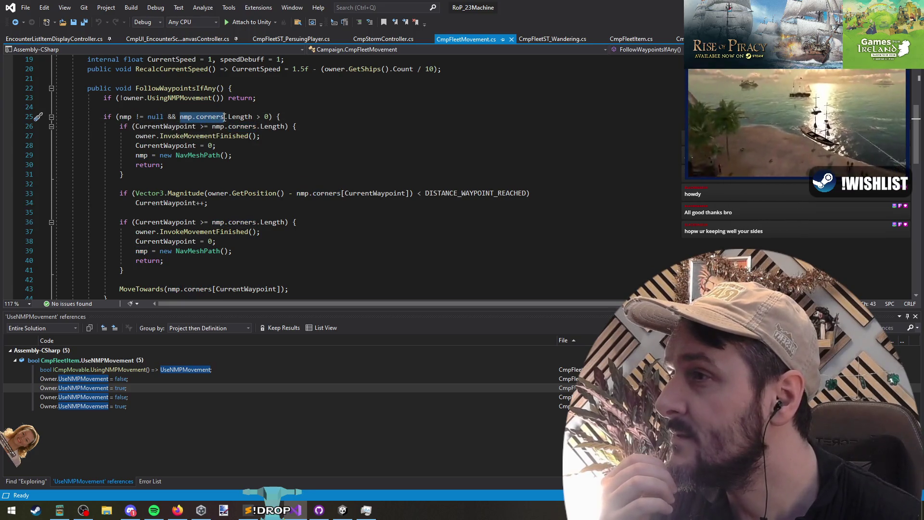
scroll(306, 178, up, 6)
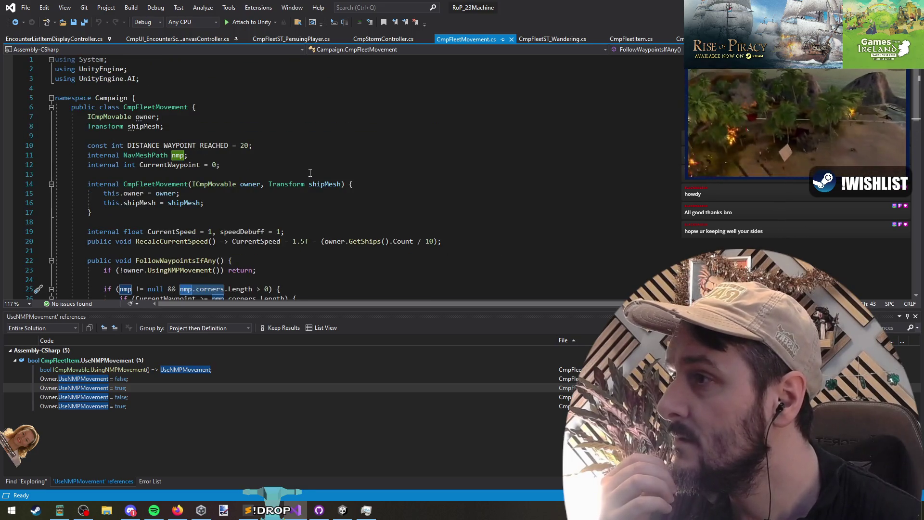
scroll(310, 172, down, 6)
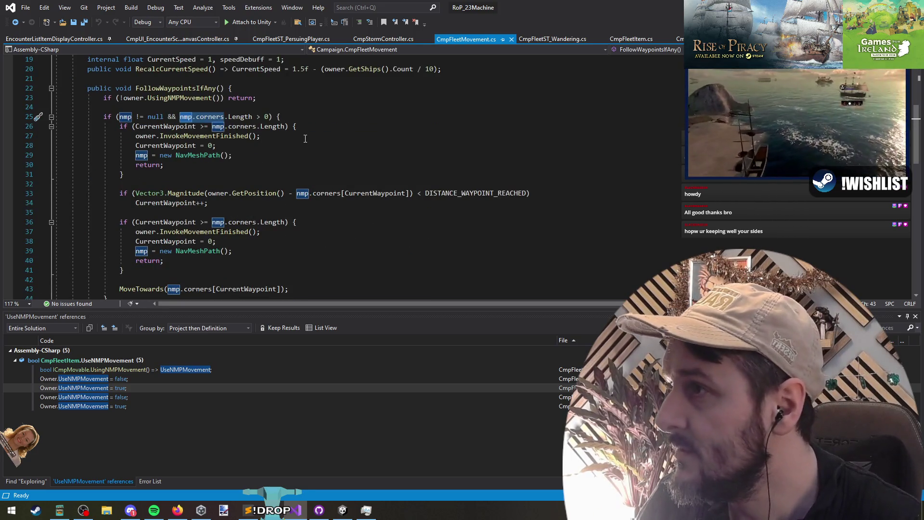
scroll(314, 166, down, 9)
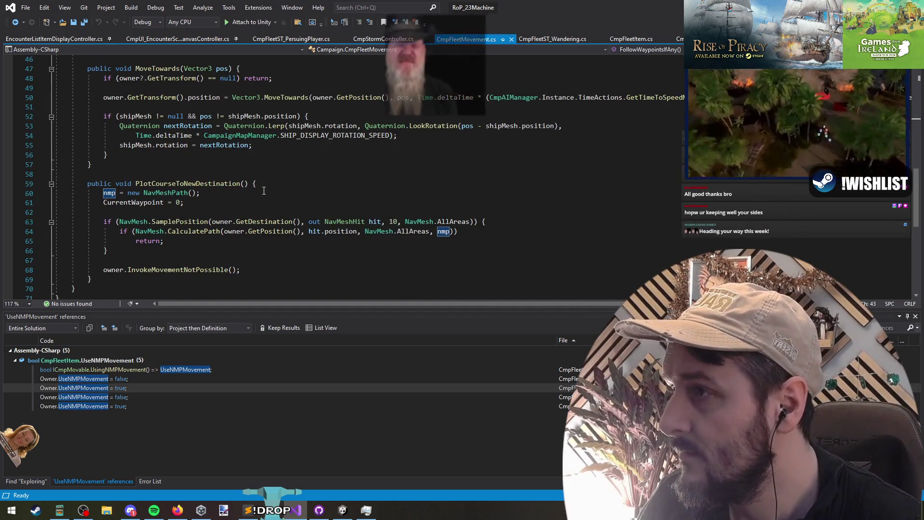
Step: Add nmp.ClearCorners(); as the first line of PlotCourseToNewDestination
click(137, 241)
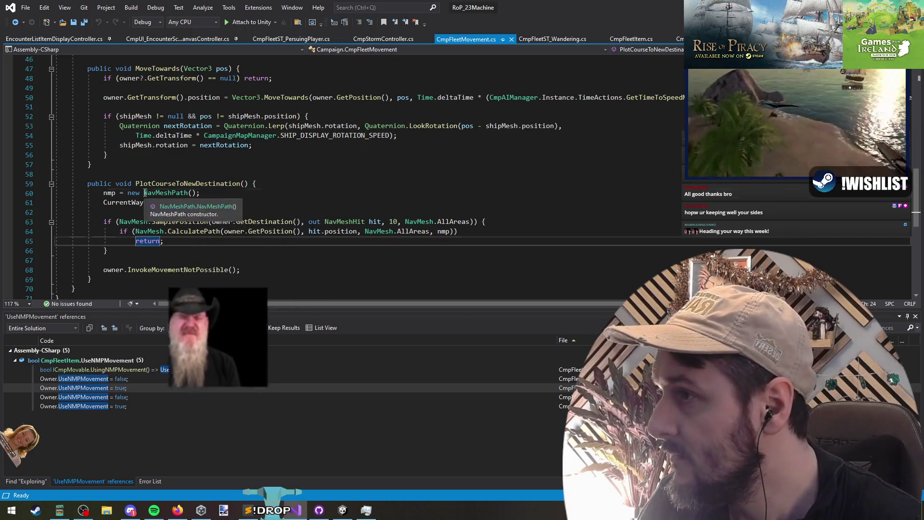
click(344, 186)
key(Return)
text(nmp.corners.clear)
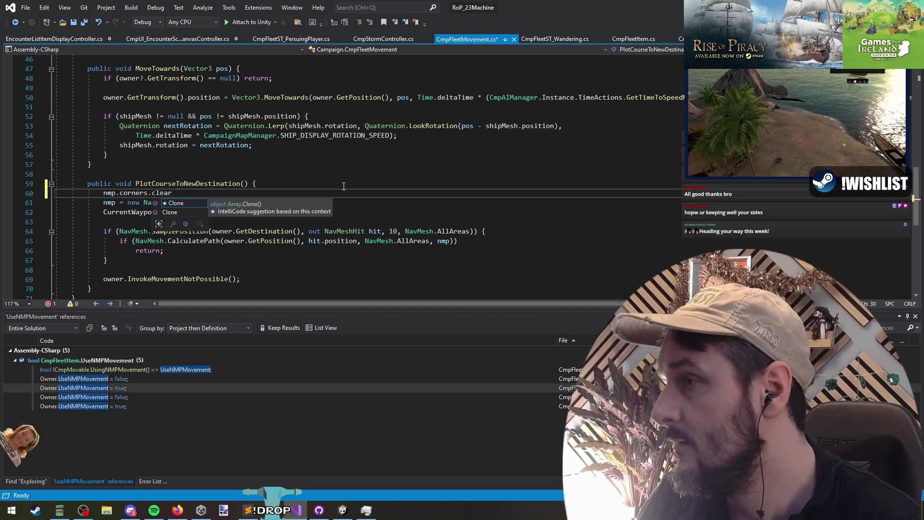
key(BackSpace)
text(= null;)
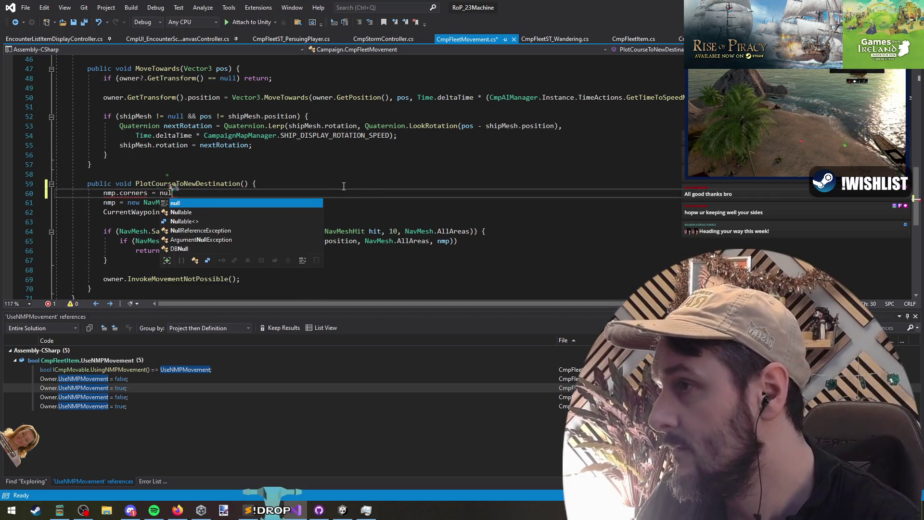
key(Delete)
key(Delete)
key(Delete)
key(End)
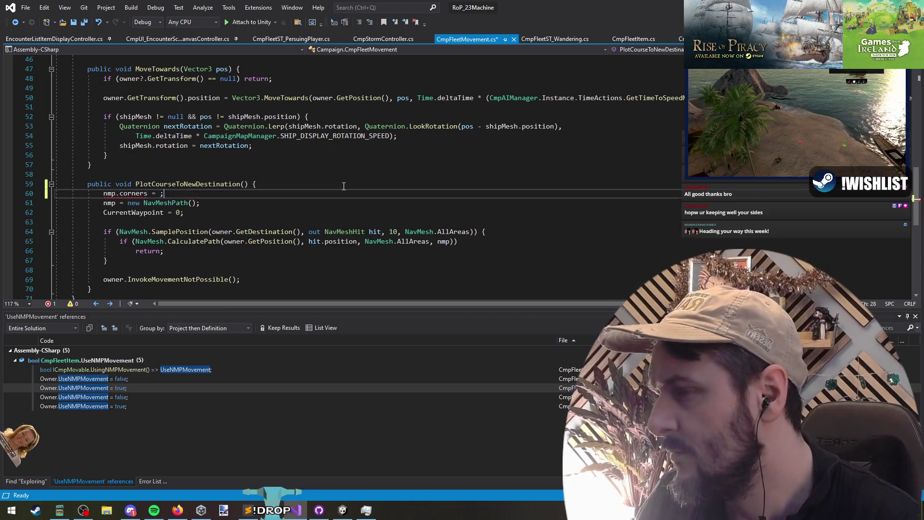
mouse_move(136, 193)
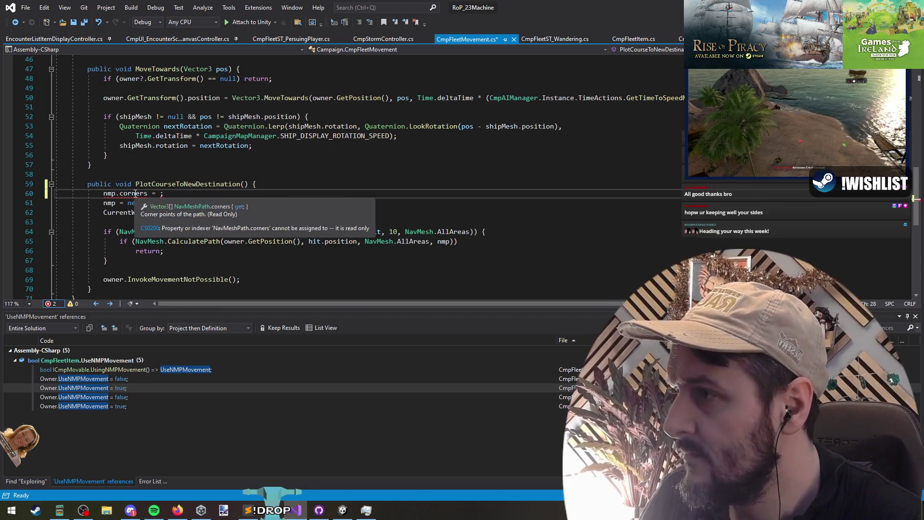
double_click(135, 193)
text(Clear)
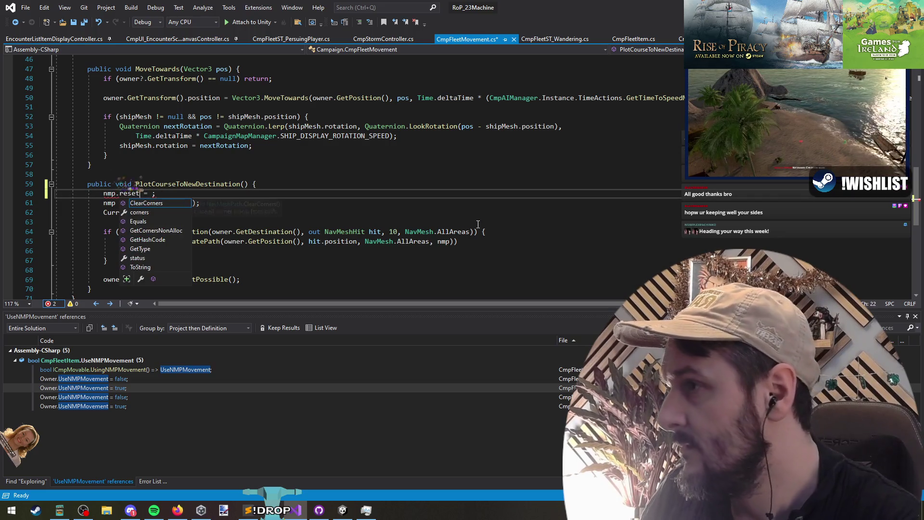
key(Tab)
text(;)
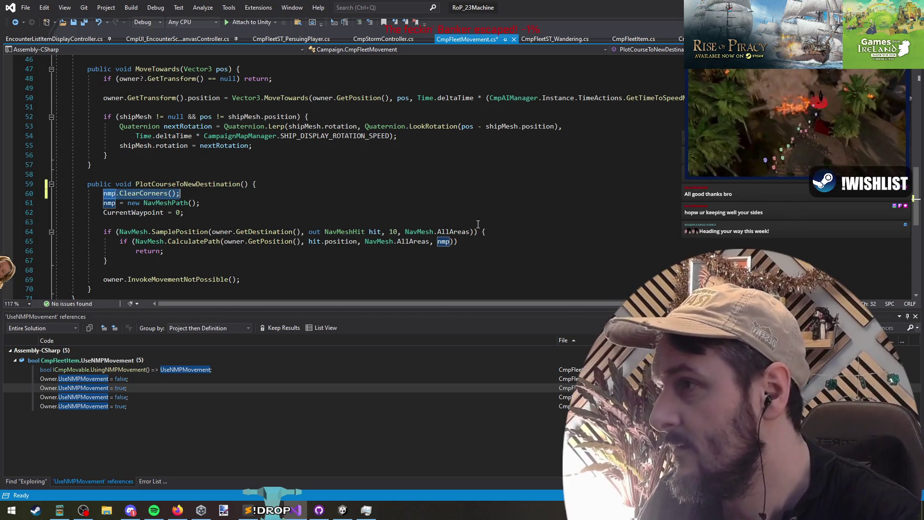
Step: Keep ClearCorners above the new NavMeshPath creation and save the movement script
double_click(188, 184)
click(139, 193)
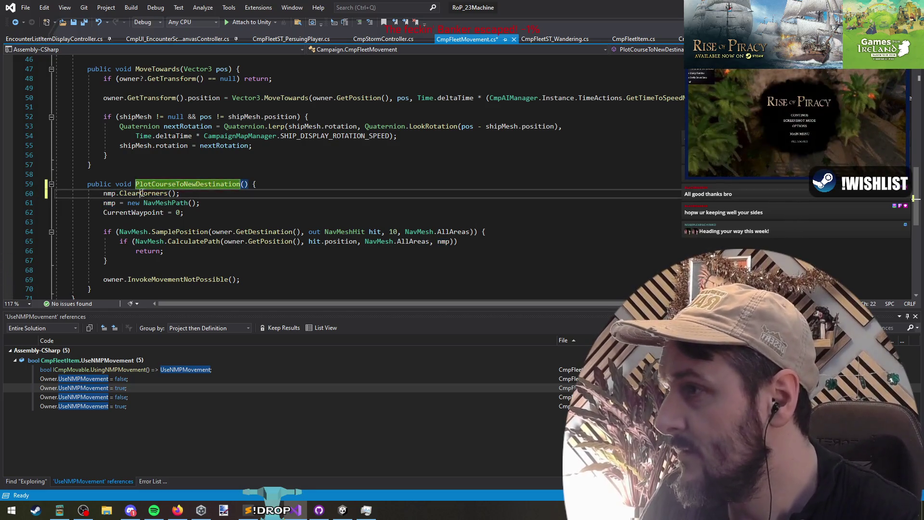
key(alt+Down)
key(alt+Up)
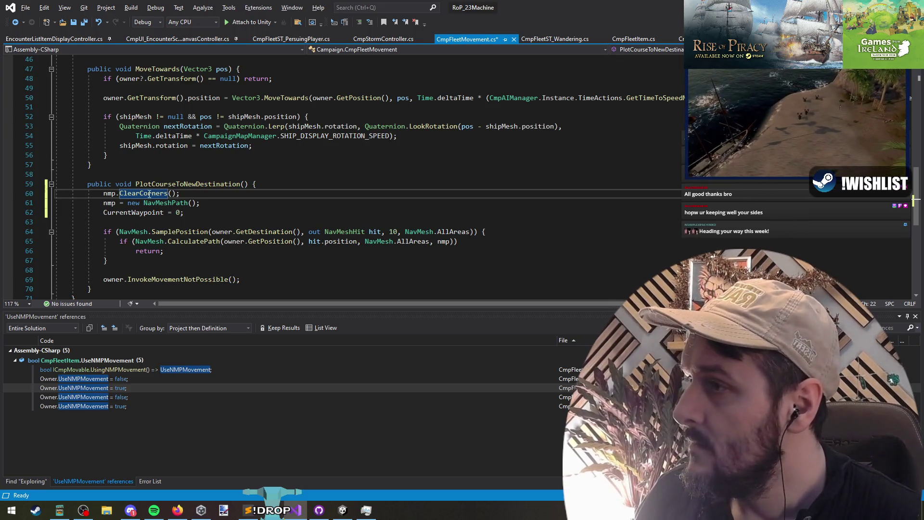
key(ctrl+s)
click(148, 177)
click(197, 188)
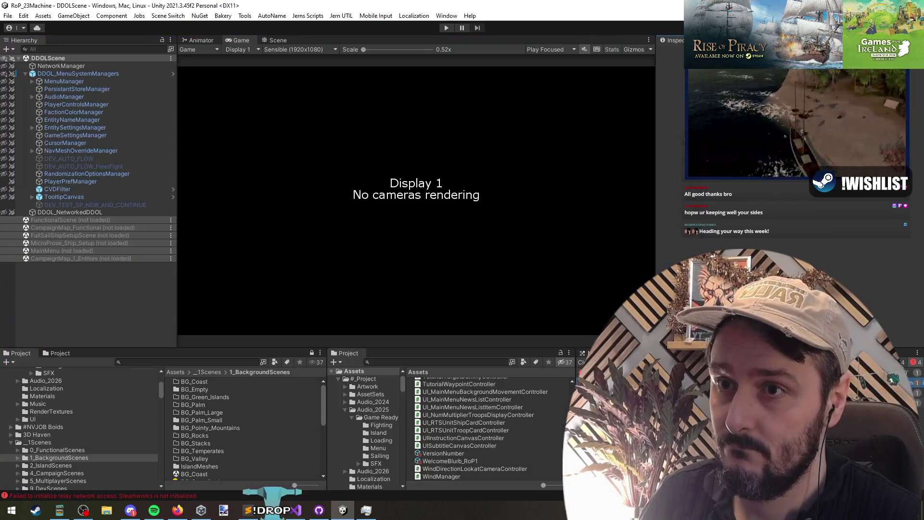
Step: Inspect the EntitySettingsManager object in Unity, then bring Visual Studio back to the front
click(110, 127)
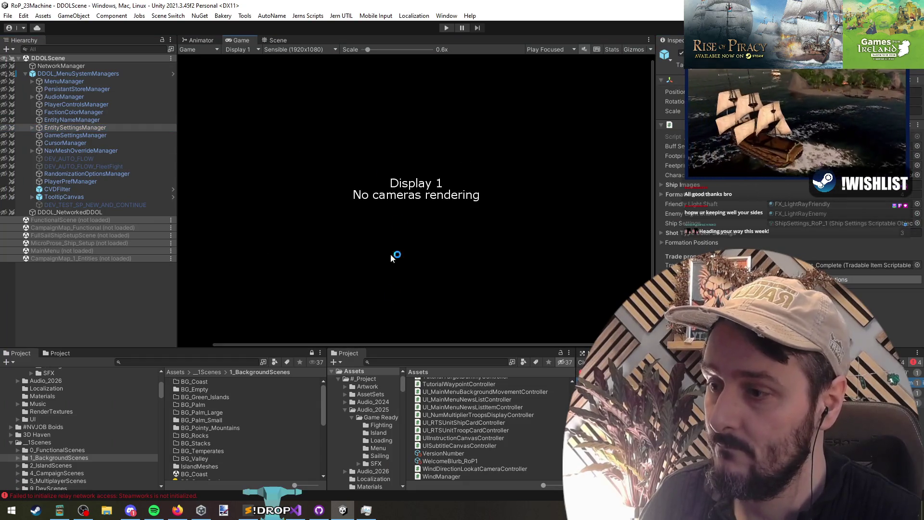
click(296, 512)
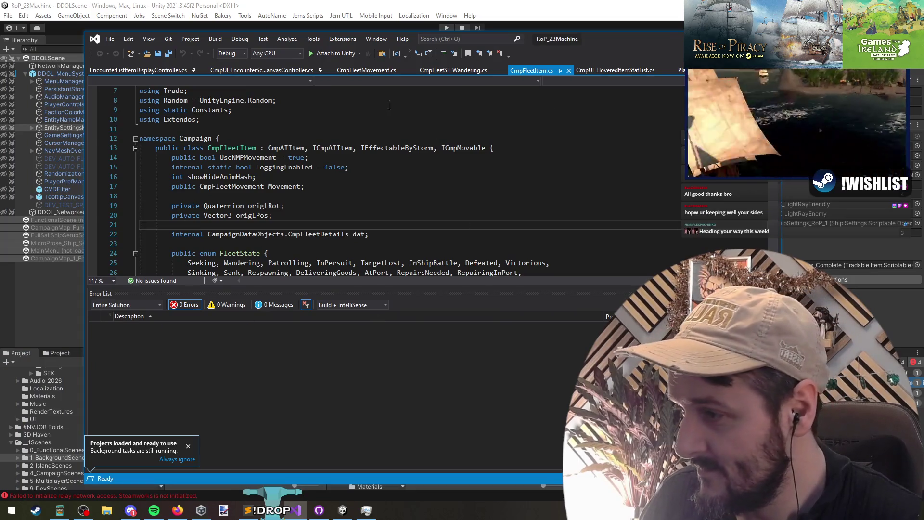
Step: Dismiss the projects-loaded notice and review the CmpFleetMovement Movement field in CmpFleetItem.cs
click(188, 446)
click(326, 181)
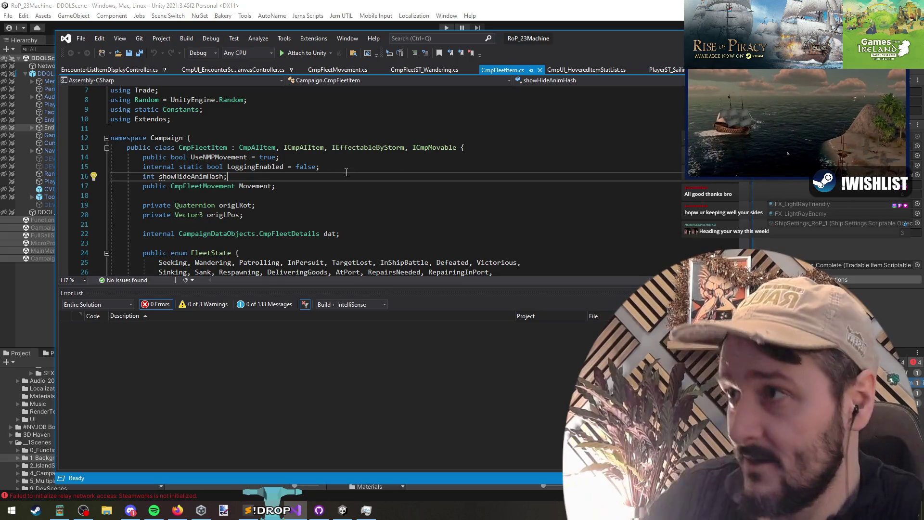
click(265, 193)
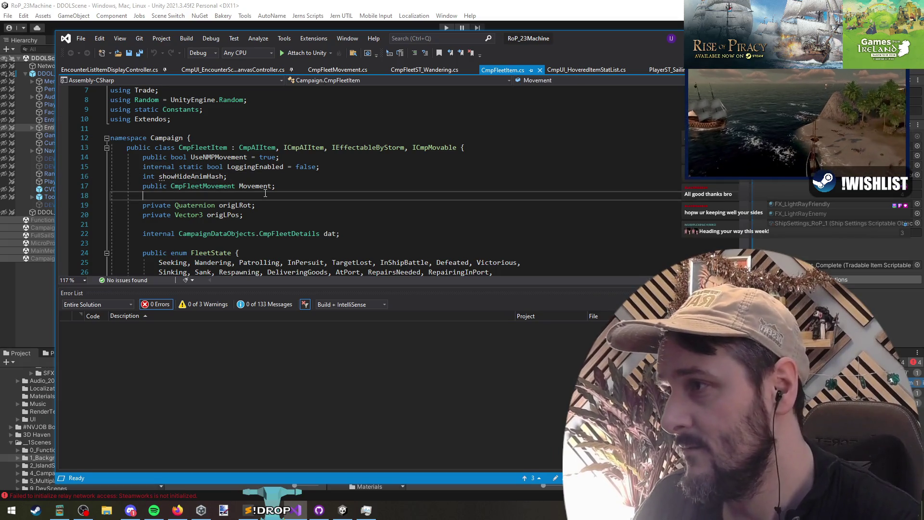
double_click(226, 188)
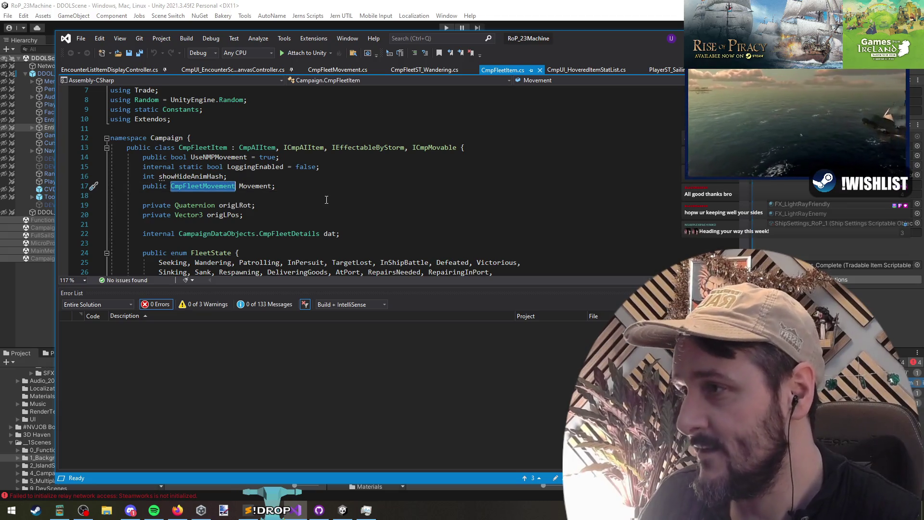
click(265, 196)
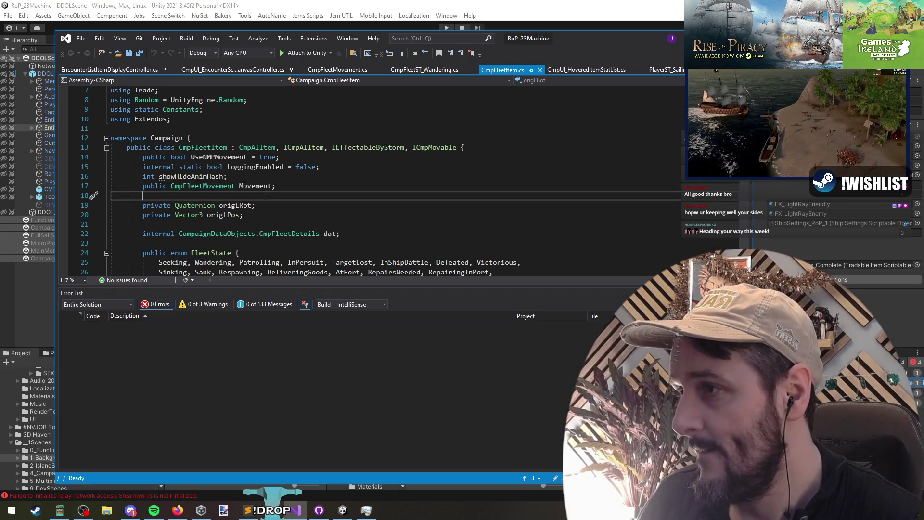
key(ctrl+Tab)
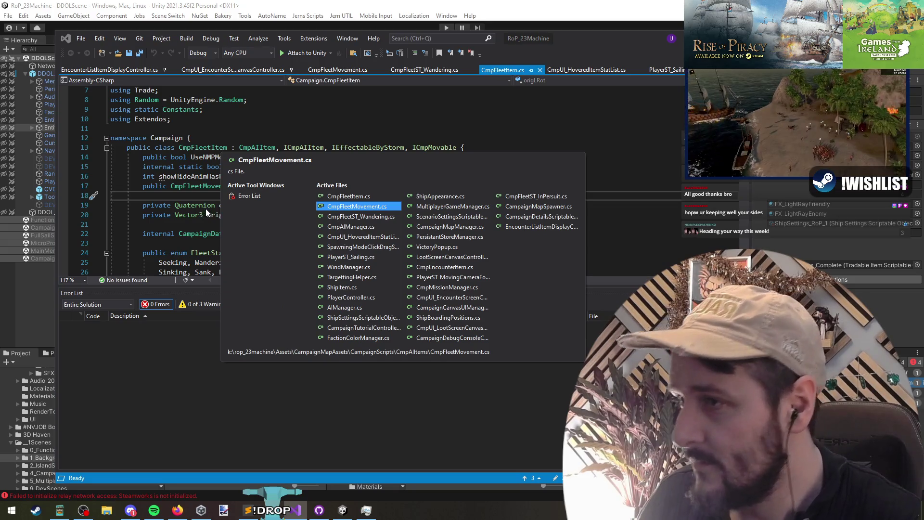
Step: Switch to CmpFleetST_Wandering.cs and select Owner.Movement next to the SetACourse call
key(ctrl+Tab)
click(262, 179)
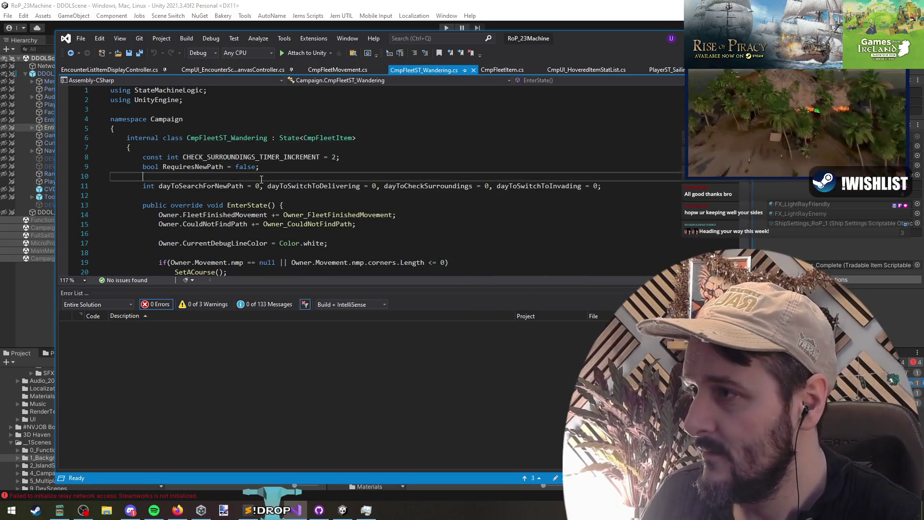
click(366, 159)
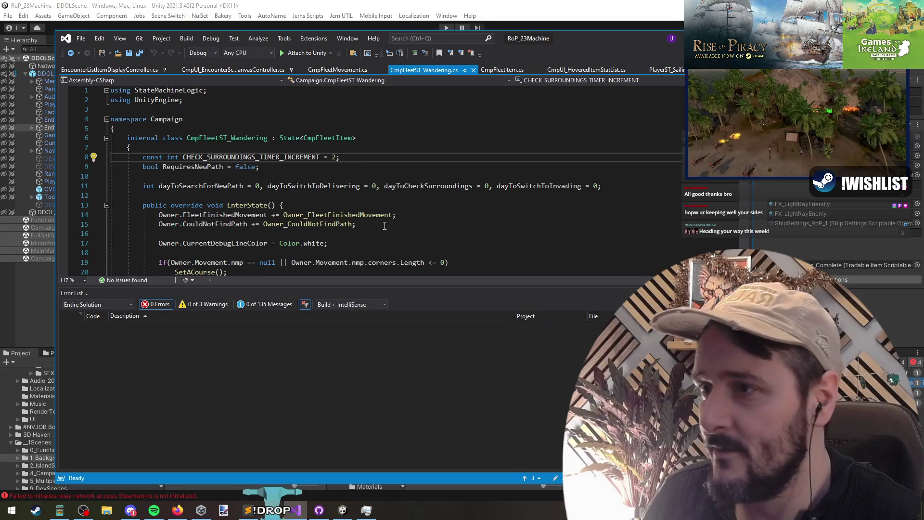
scroll(338, 193, down, 3)
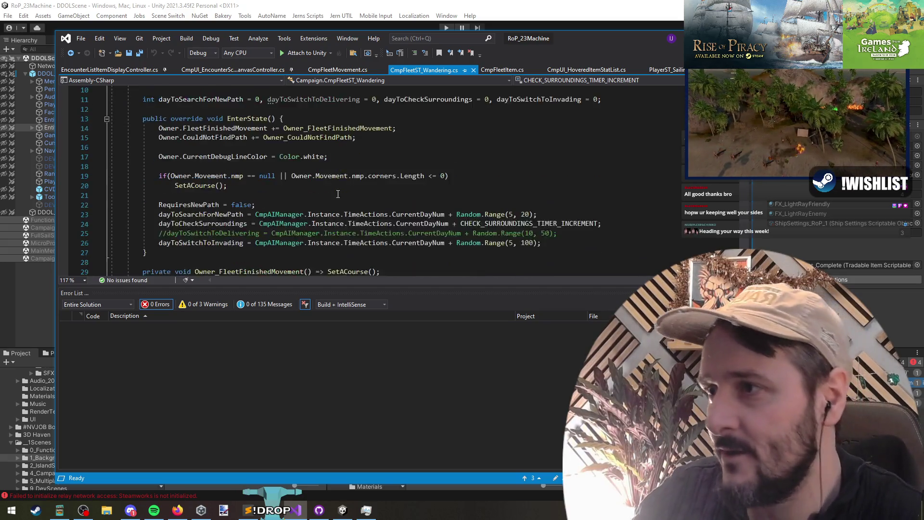
scroll(338, 194, down, 1)
click(327, 166)
scroll(315, 139, up, 2)
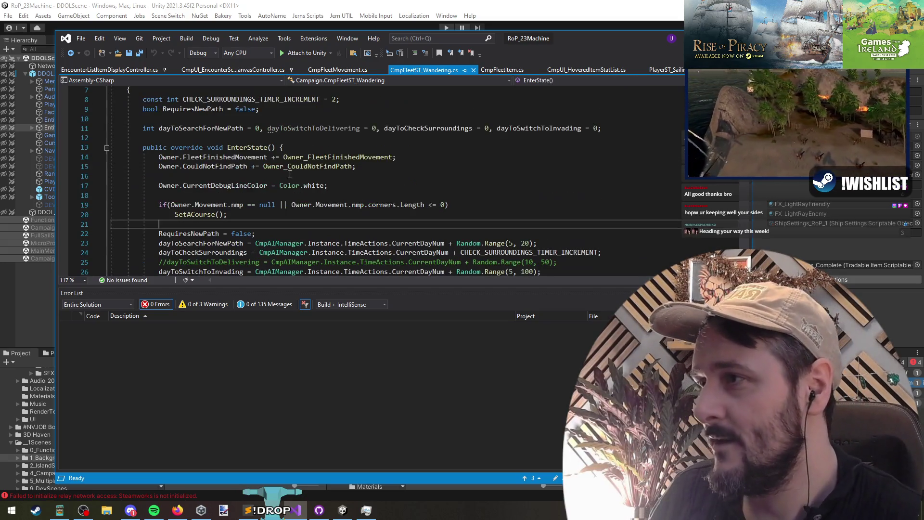
click(315, 139)
scroll(289, 169, down, 1)
key(Down)
key(Down)
key(Down)
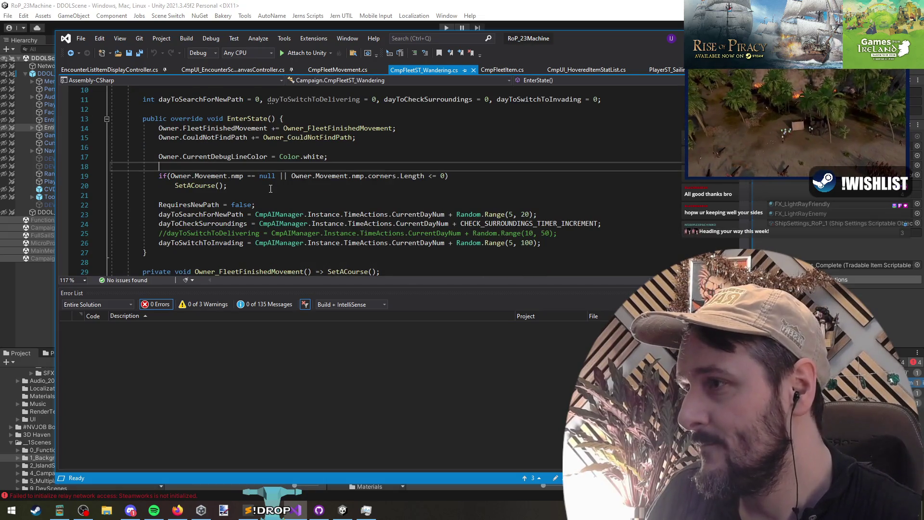
drag(171, 176, 228, 176)
key(ctrl+c)
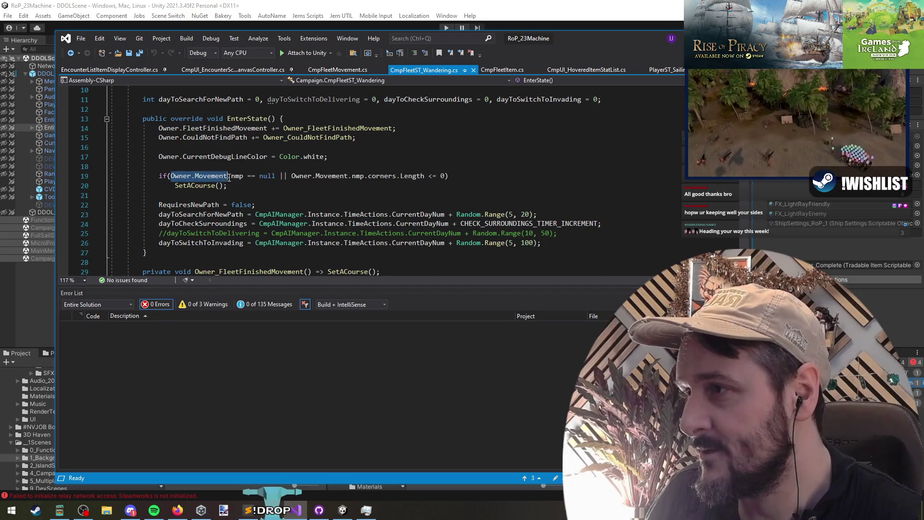
Step: In SetACourse, add Owner.Movement.nmp.ClearCorners(); right after the null check
click(213, 186)
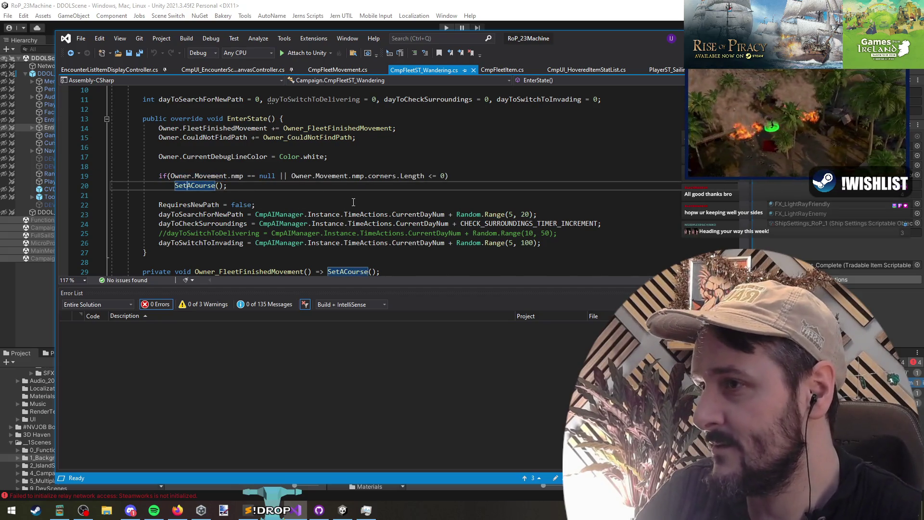
key(F12)
click(236, 190)
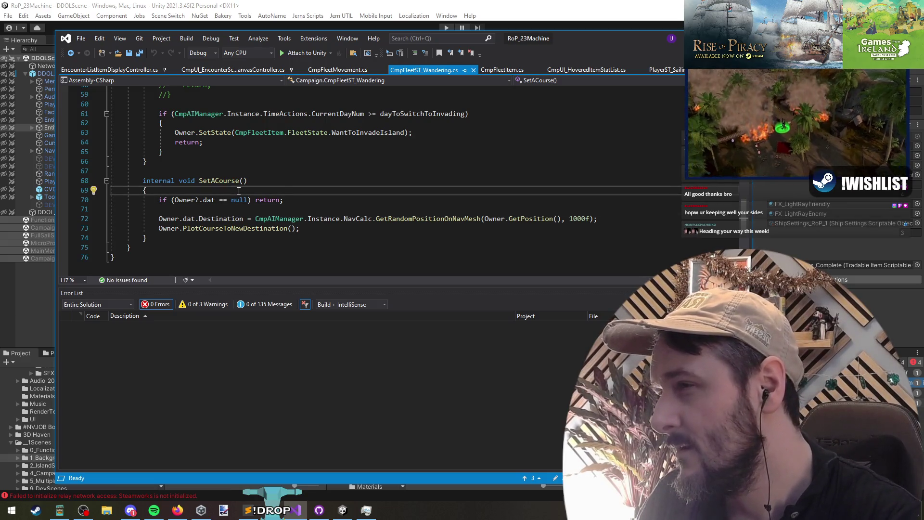
key(Down)
key(Down)
key(Return)
key(Return)
key(Up)
key(ctrl+v)
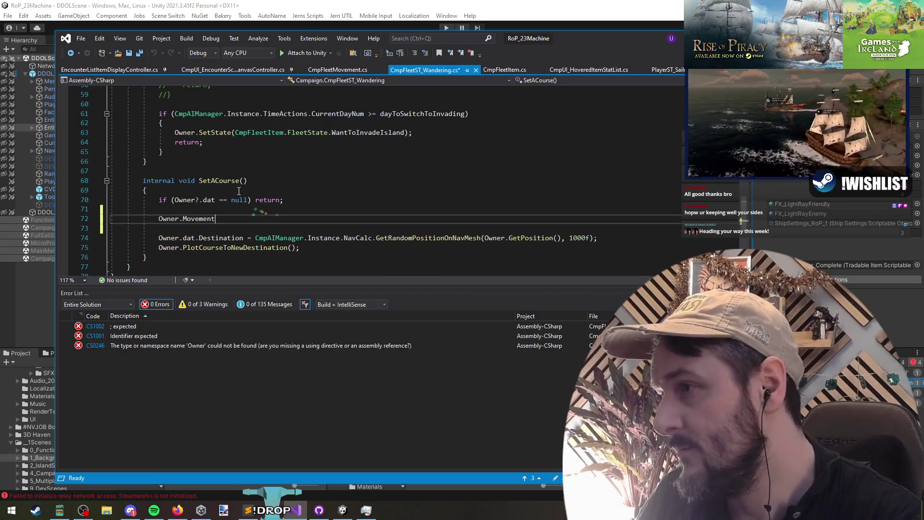
text(.nmp.clea)
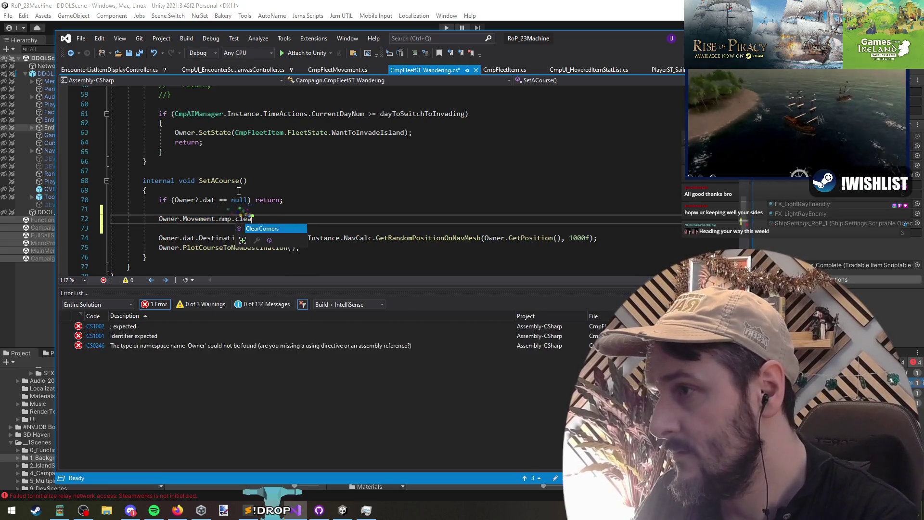
key(Tab)
text(();)
key(Down)
Step: Save all changed files, leaving CmpFleetST_Wandering.cs saved with 0 errors
scroll(264, 183, up, 3)
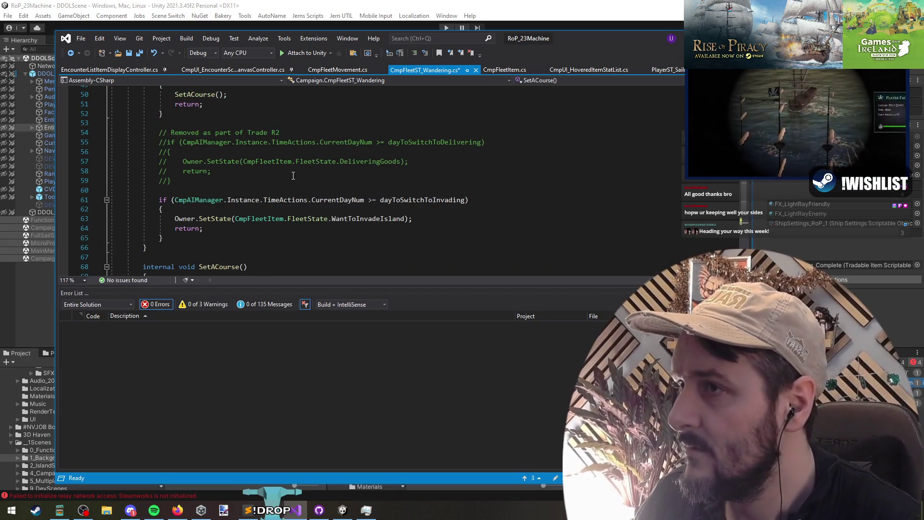
scroll(299, 183, up, 10)
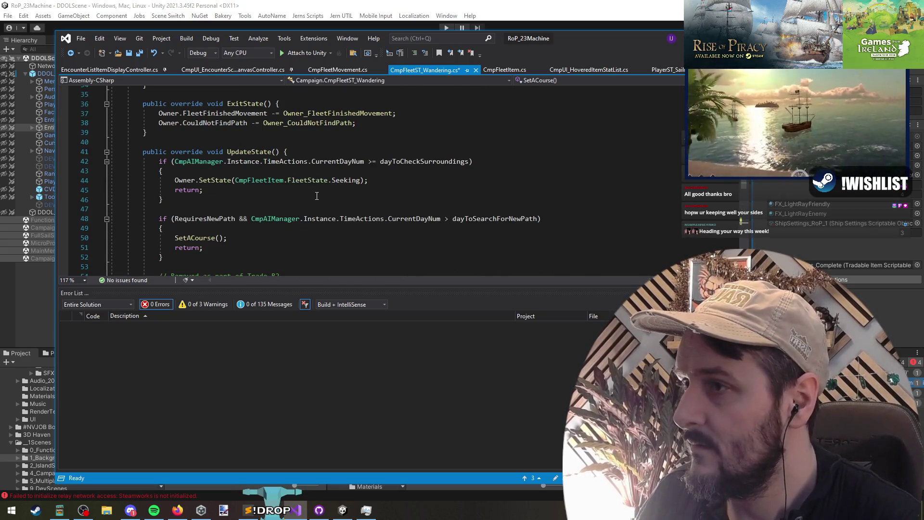
scroll(317, 194, up, 6)
click(308, 194)
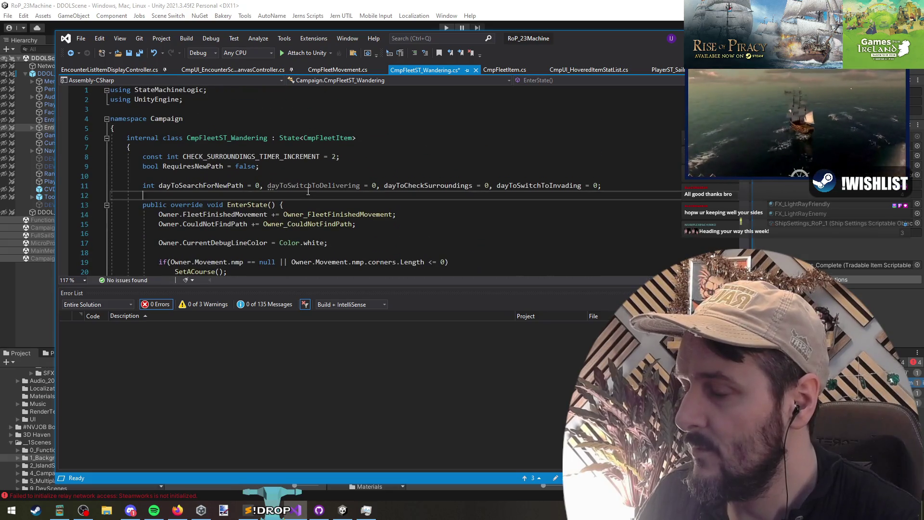
click(143, 54)
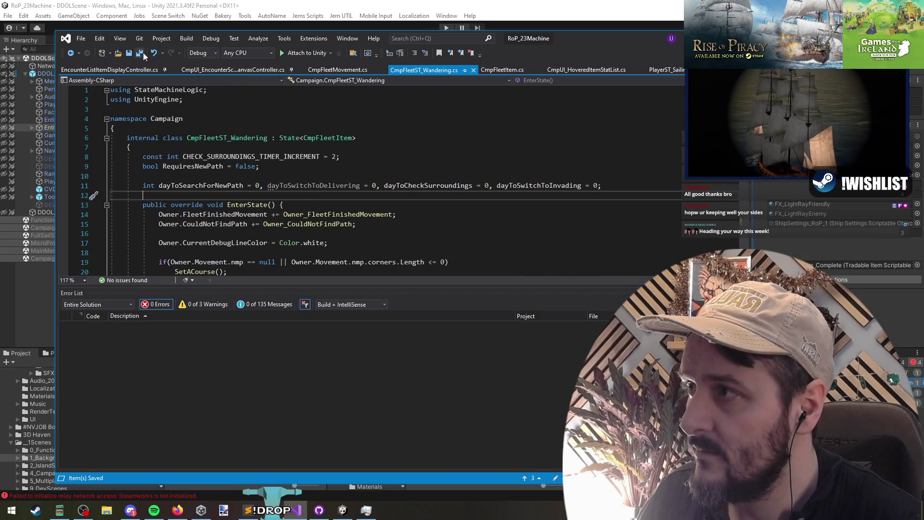
click(268, 143)
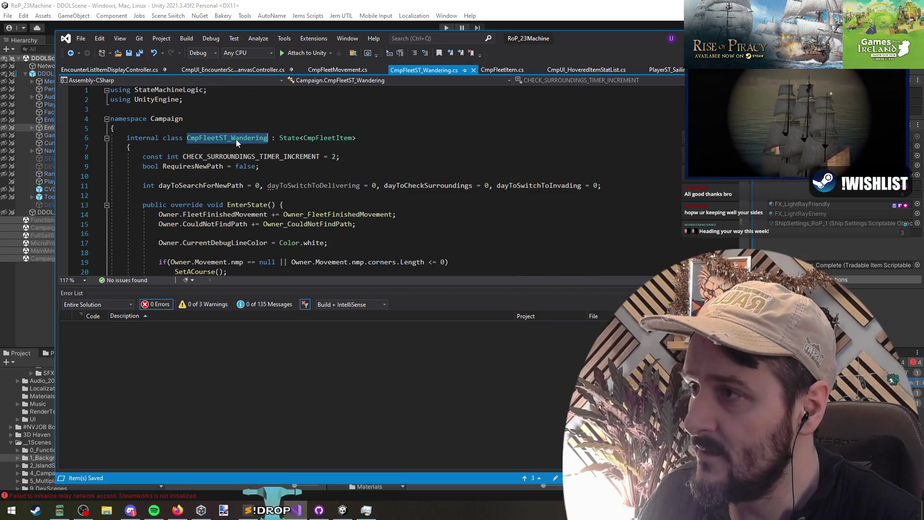
click(435, 226)
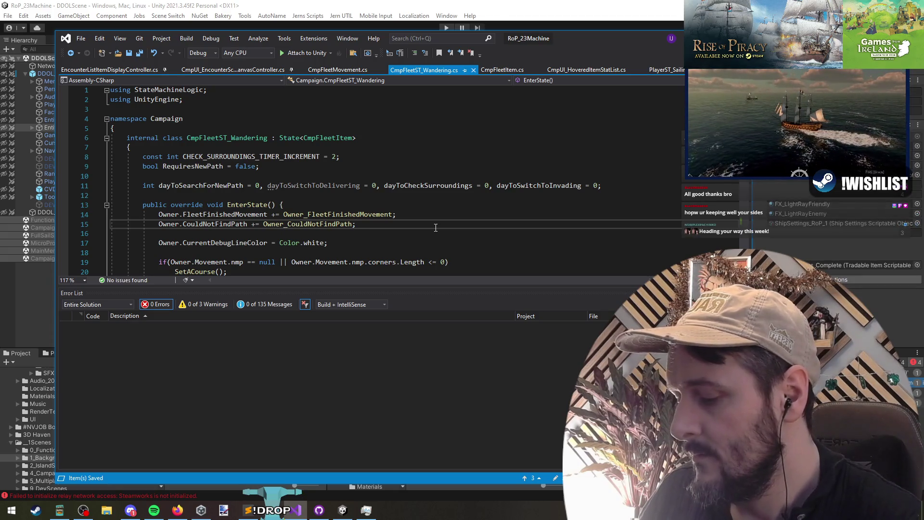
key(ctrl+Tab)
key(ctrl+Tab)
key(ctrl+Tab)
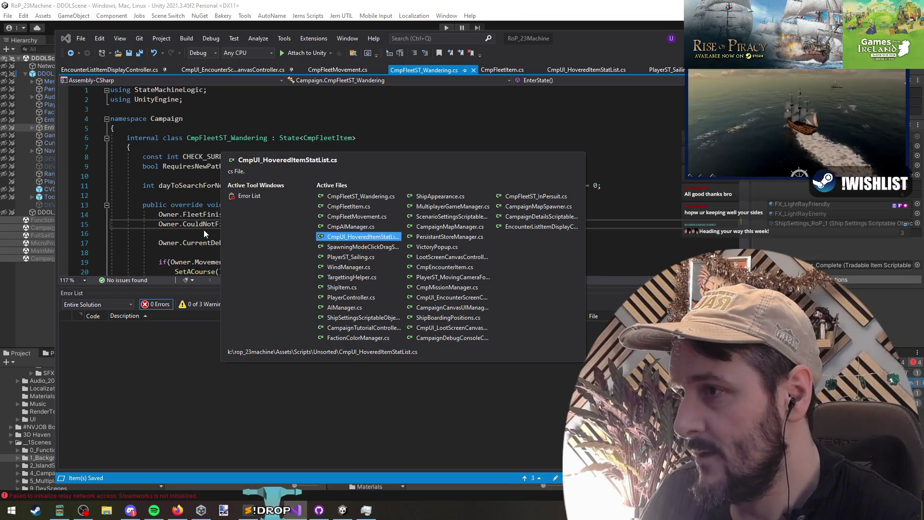
Step: Go to the TransportFleet enum value in CampaignMapManager.cs and list its 28 references
key(ctrl+Tab)
key(Escape)
key(ctrl+t)
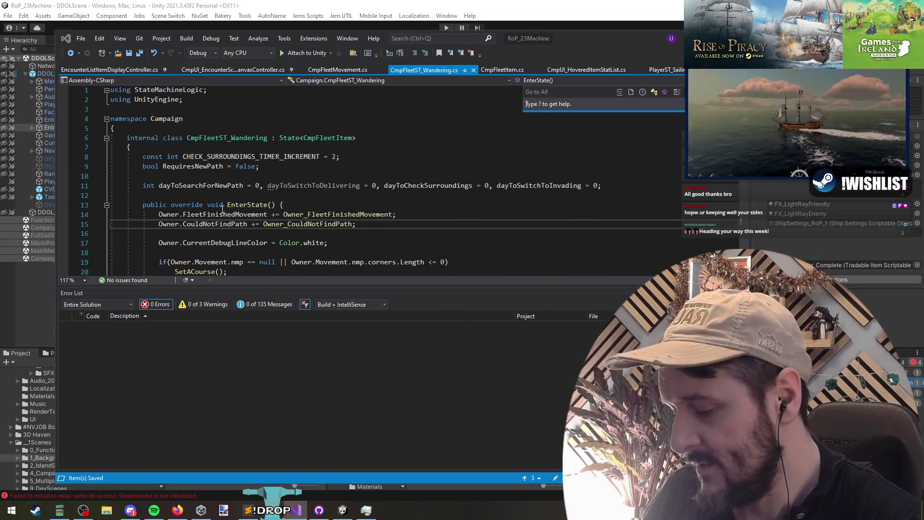
text(transportfleet)
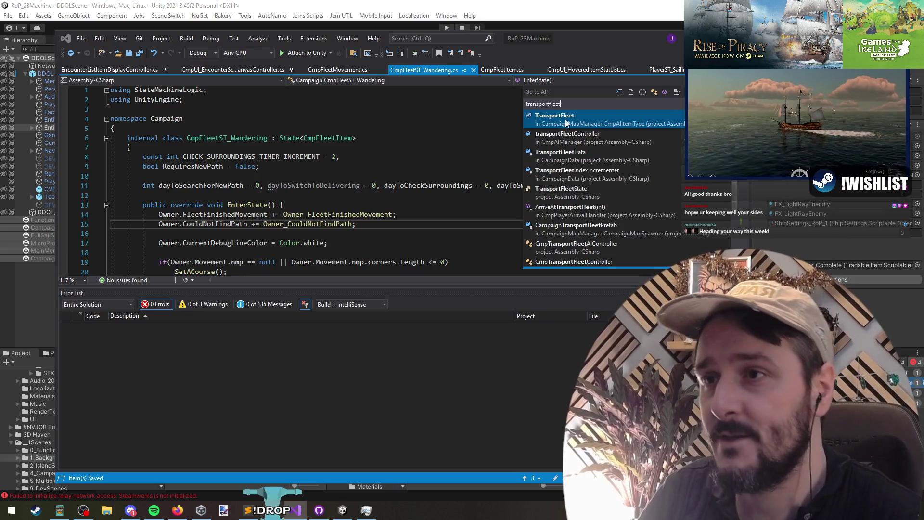
key(Return)
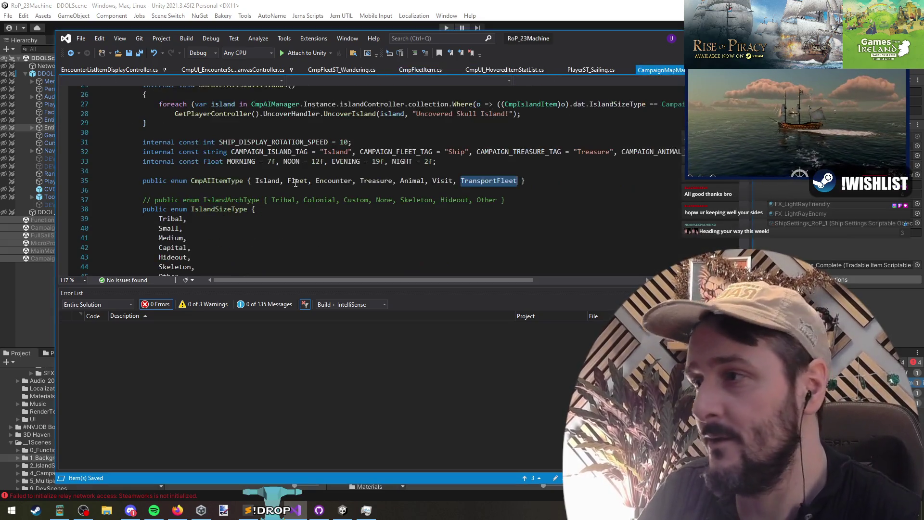
right_click(494, 181)
click(513, 277)
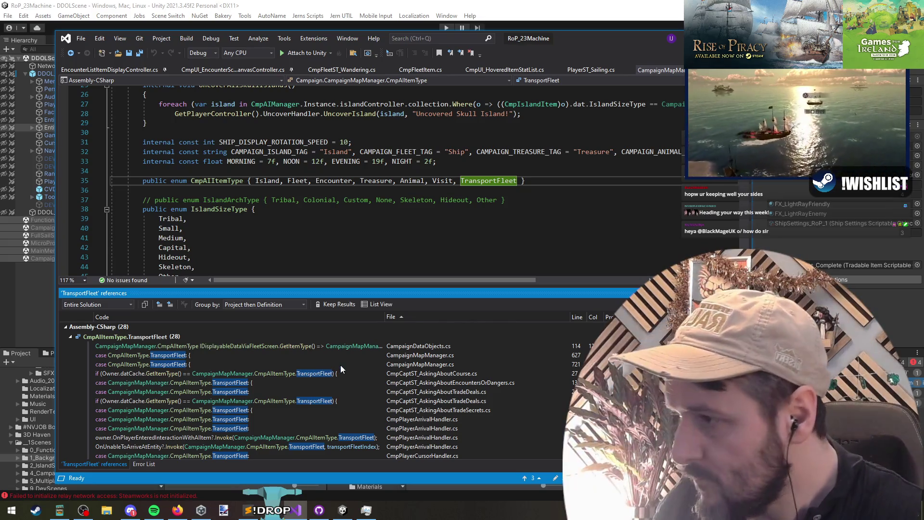
scroll(341, 368, down, 5)
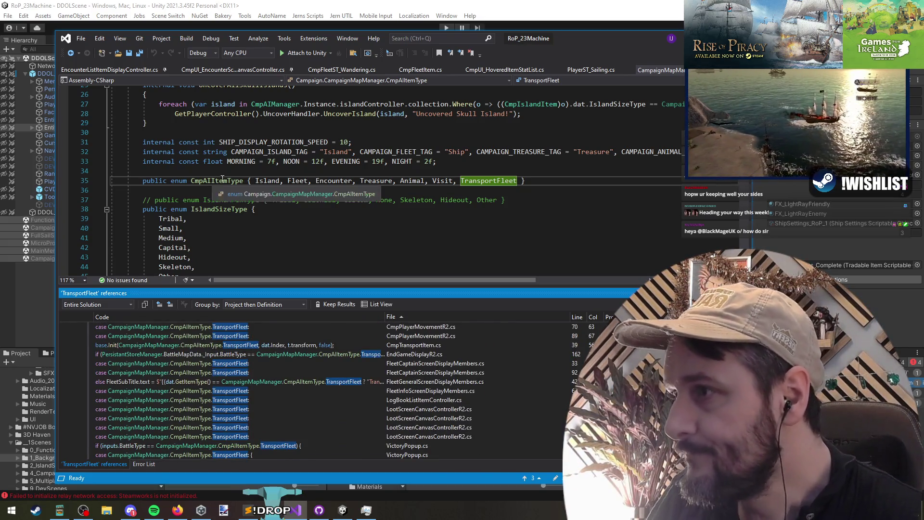
scroll(394, 359, up, 5)
scroll(413, 354, down, 3)
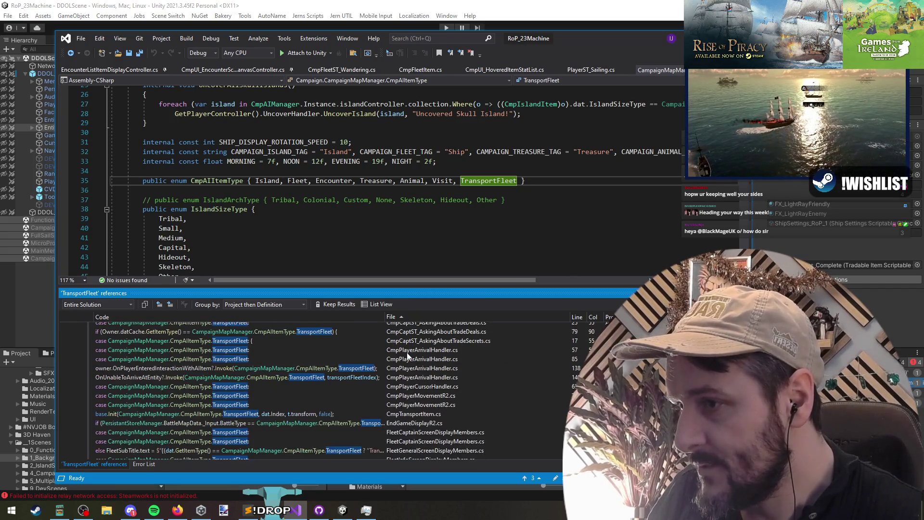
Step: Open CmpTransportItem.cs via Go to All
click(401, 216)
key(ctrl+t)
text(cmpt)
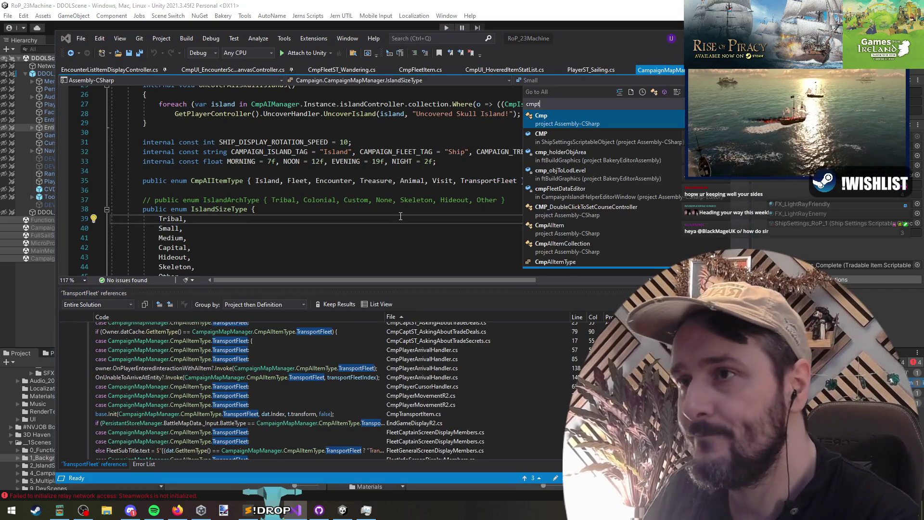
text(ransportitem)
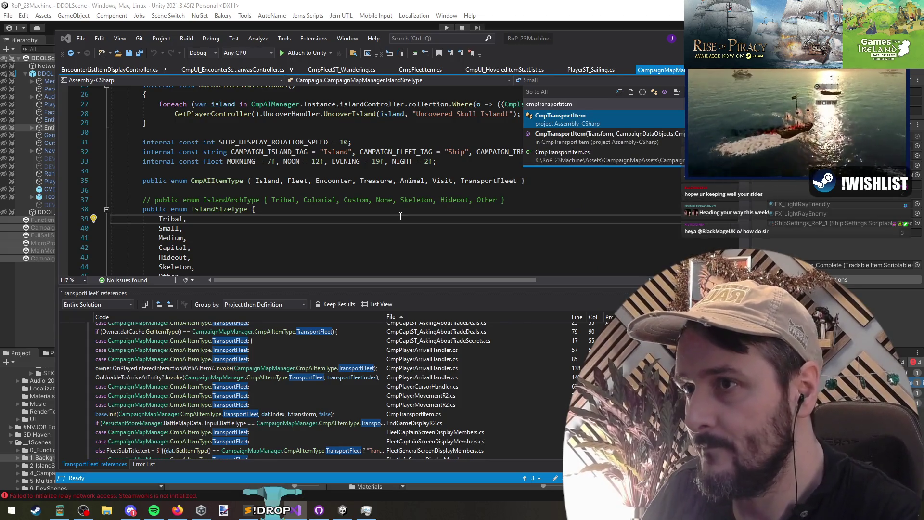
key(Return)
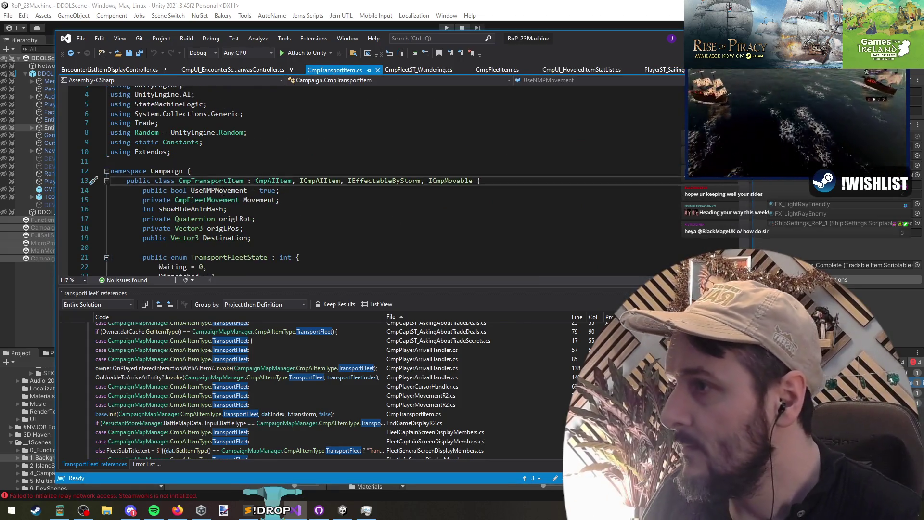
Step: Trace UseNMPMovement to UsingNMPMovement and its check in CmpFleetMovement's FollowWaypointsIfAny
right_click(215, 189)
click(264, 279)
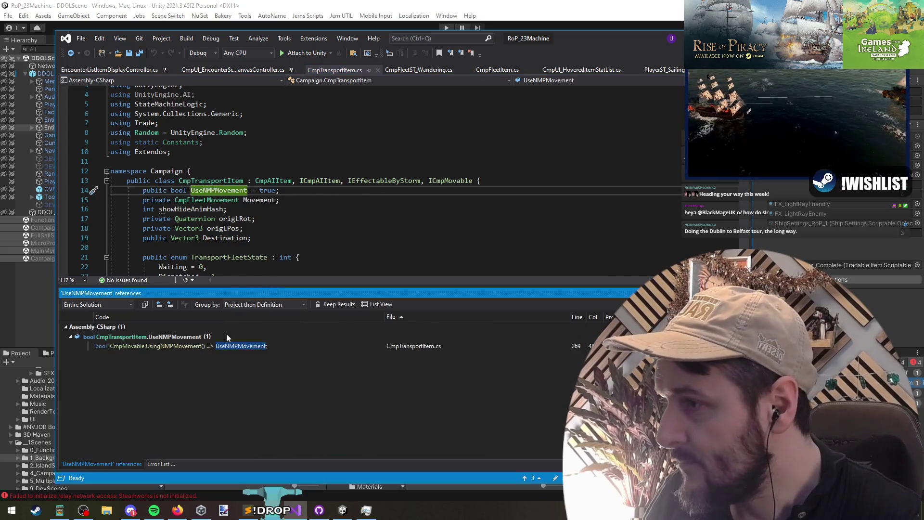
double_click(216, 346)
right_click(228, 185)
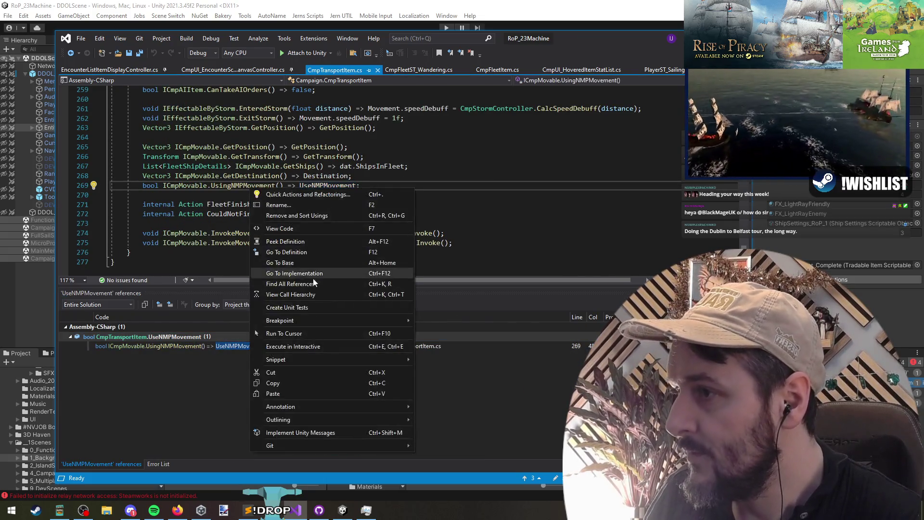
click(269, 276)
double_click(162, 346)
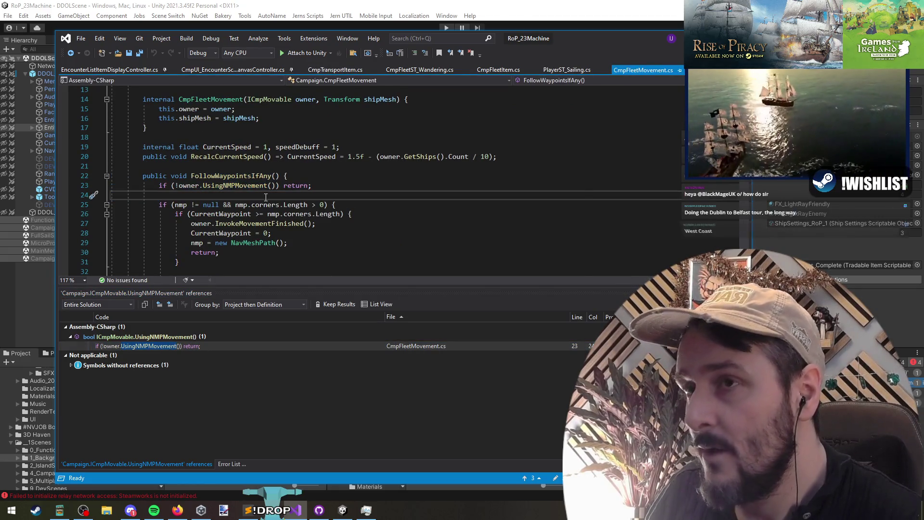
Step: Return to CmpTransportItem.cs and move up past UpdateHostilityColor to the old InitialiseAI code
key(ctrl+F12)
scroll(270, 188, up, 10)
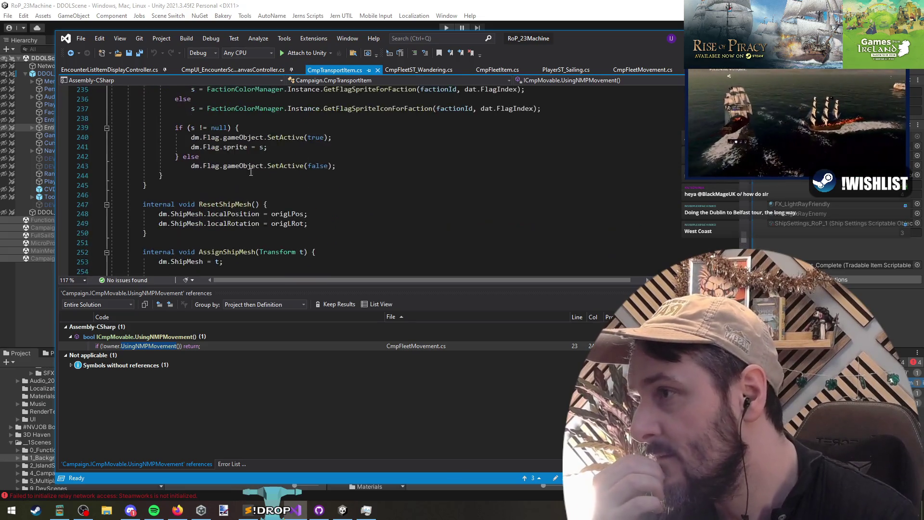
scroll(264, 179, up, 4)
click(244, 165)
click(229, 98)
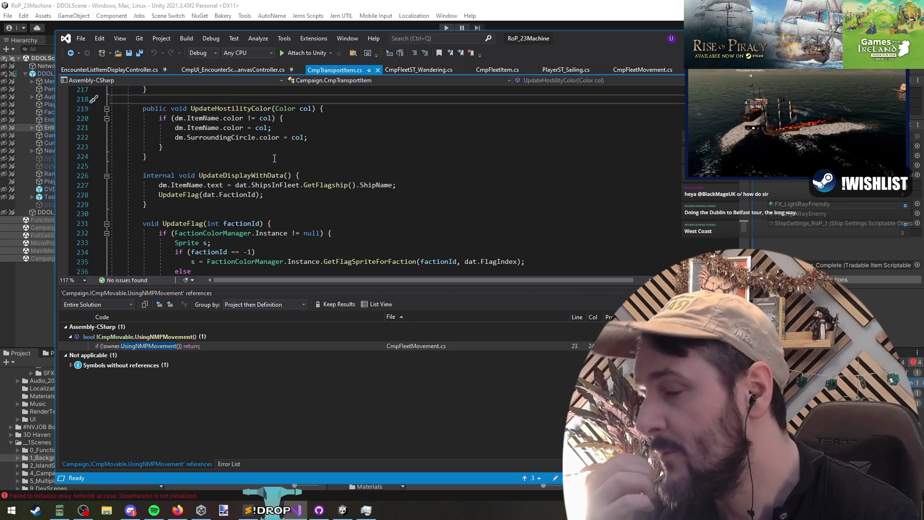
scroll(279, 169, up, 7)
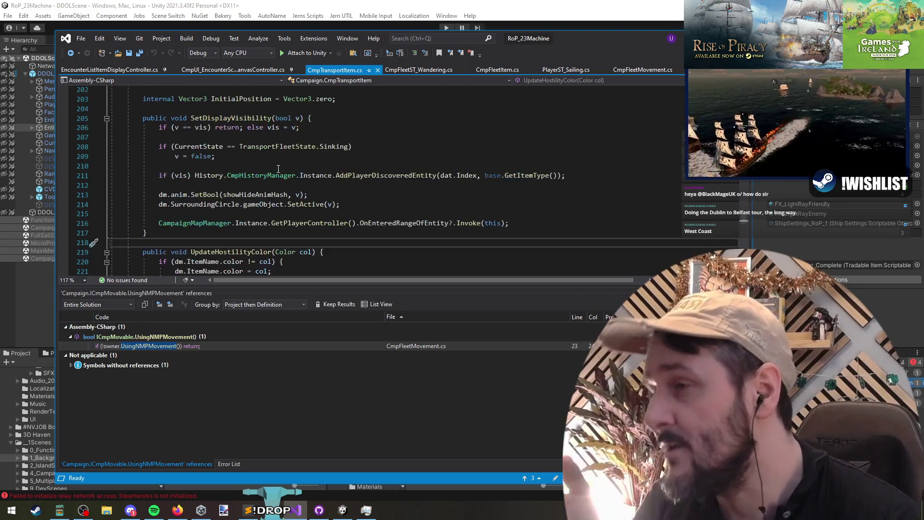
click(274, 166)
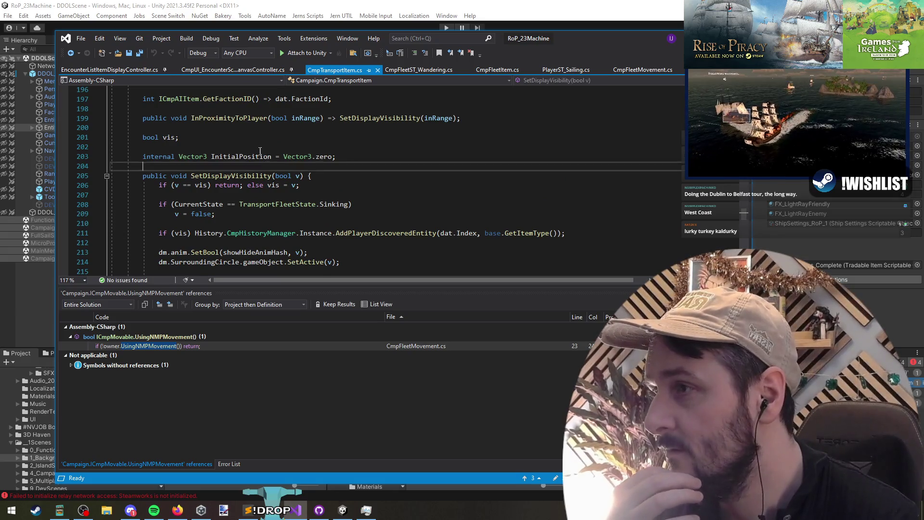
scroll(260, 164, up, 6)
click(235, 156)
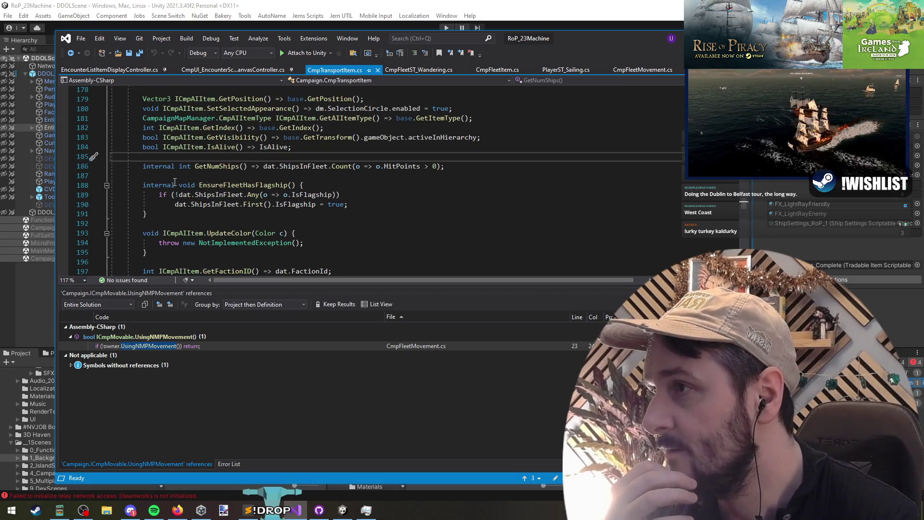
scroll(175, 182, up, 14)
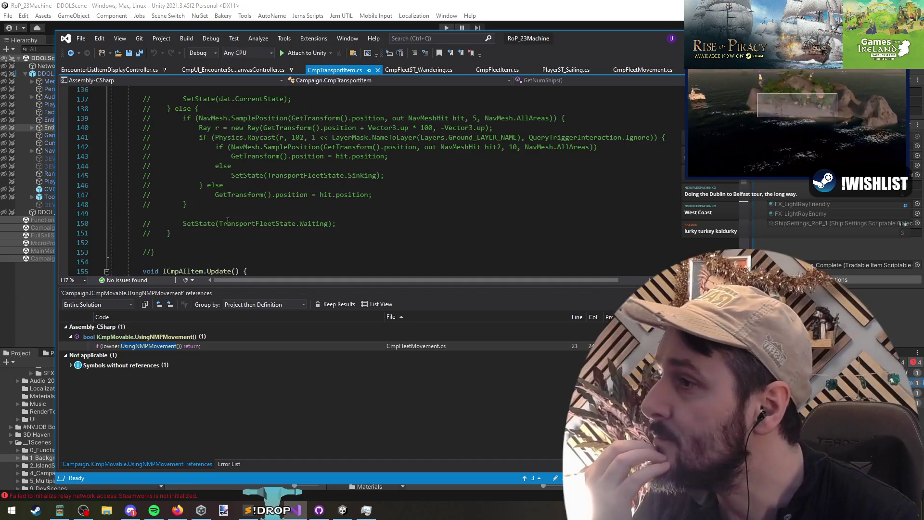
Step: Delete the commented-out InitialiseAI block and its leftover empty line
mouse_move(155, 252)
mouse_down()
mouse_move(179, 187)
mouse_move(147, 147)
mouse_up()
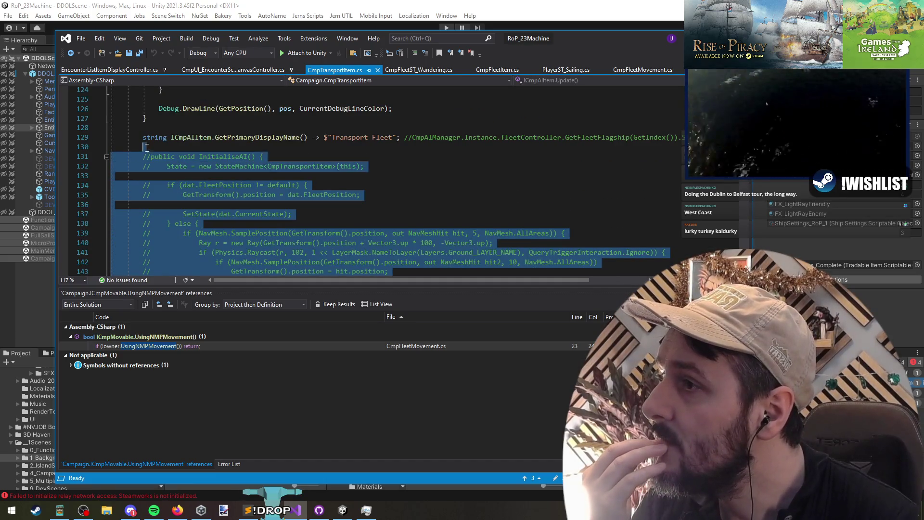
scroll(231, 212, down, 6)
scroll(266, 193, up, 4)
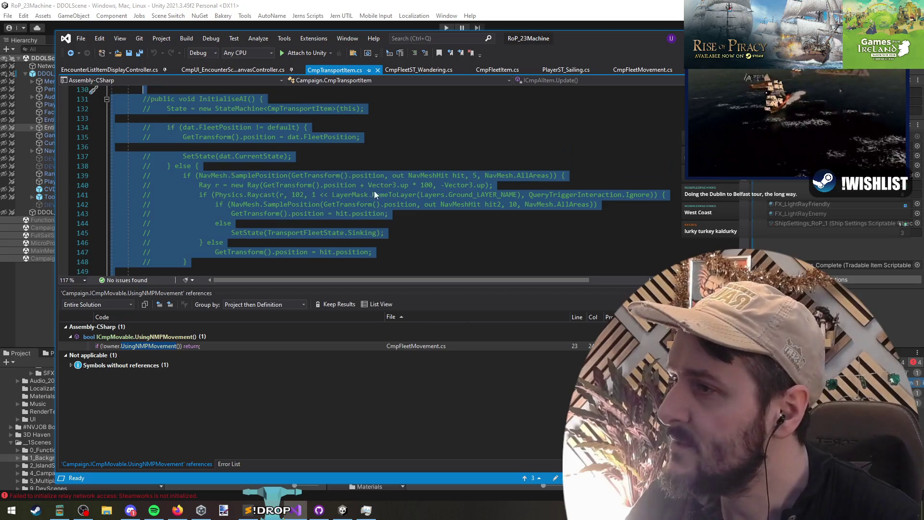
key(Delete)
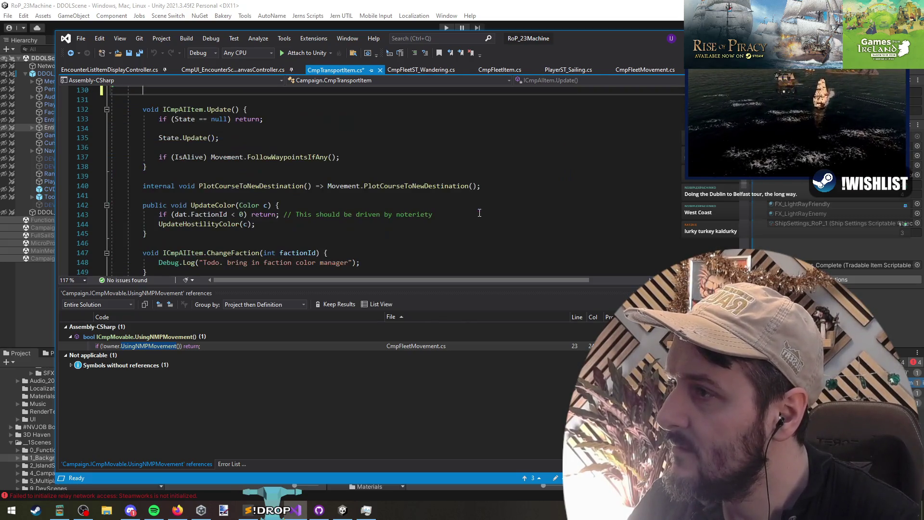
scroll(229, 188, up, 2)
key(Delete)
Step: List all references to GetCurrentActivity and preview the first one
click(310, 129)
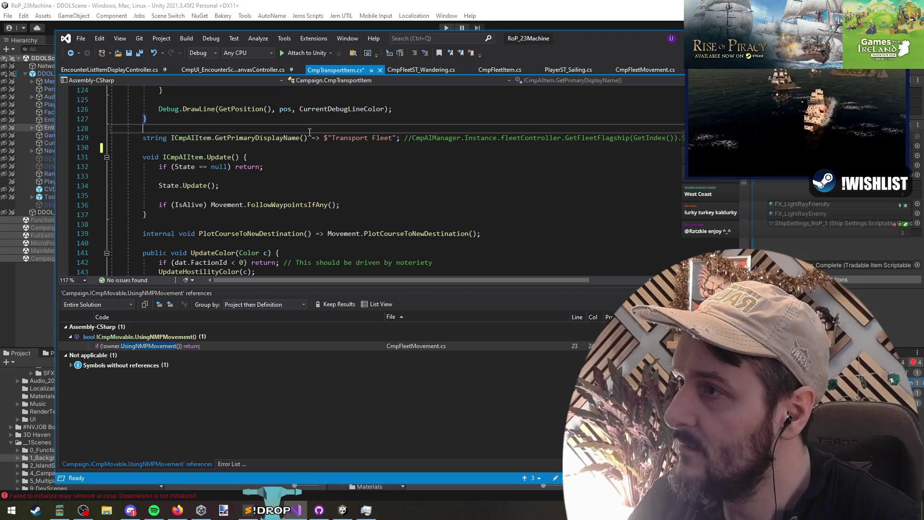
click(404, 138)
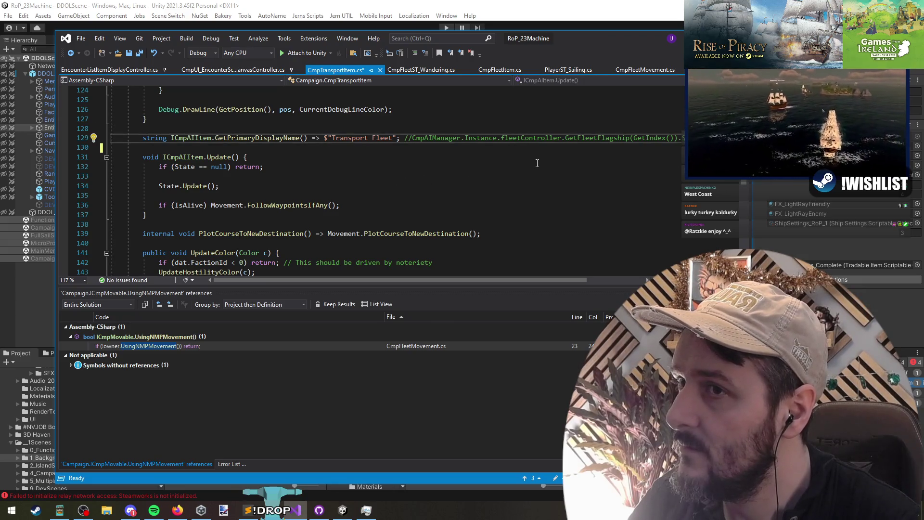
scroll(373, 175, up, 11)
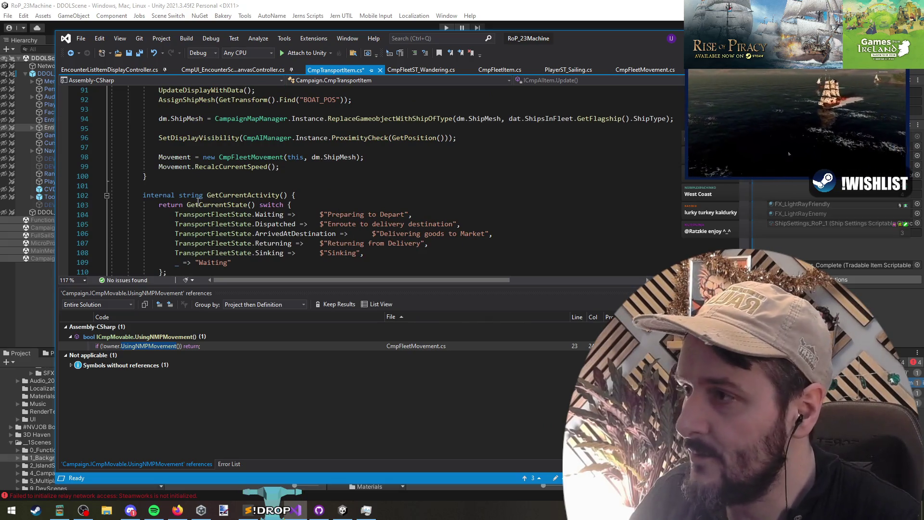
click(228, 185)
scroll(155, 210, up, 8)
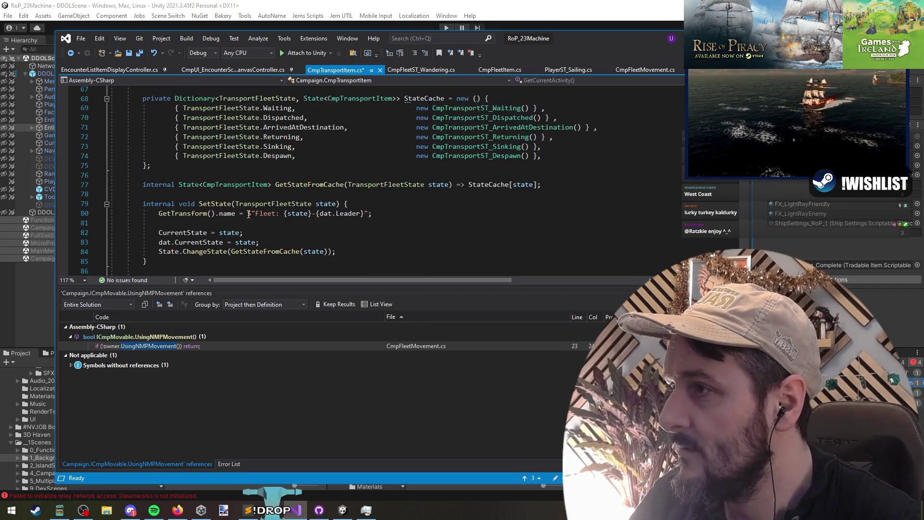
scroll(280, 233, down, 8)
right_click(244, 192)
click(287, 265)
click(149, 345)
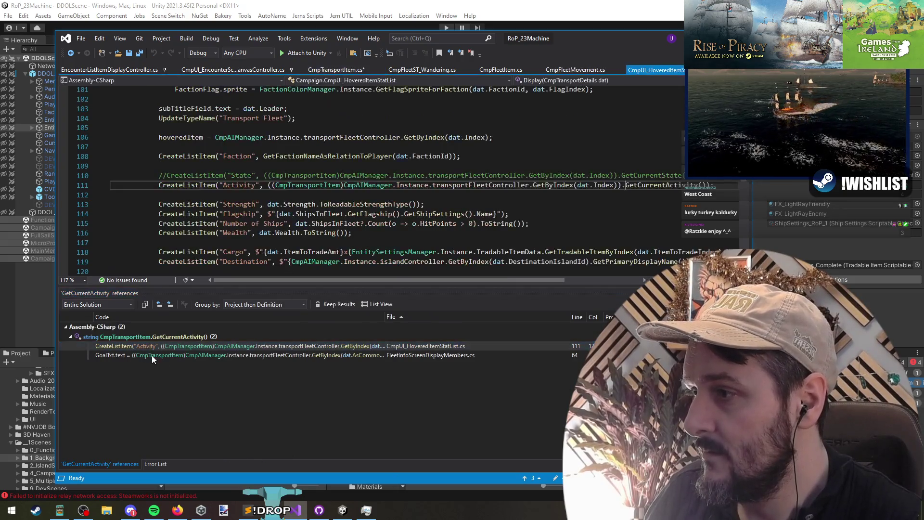
Step: Open CmpUI_HoveredItemStatList.cs at its Activity stat line, keep the tab open, and save all
double_click(148, 355)
double_click(580, 56)
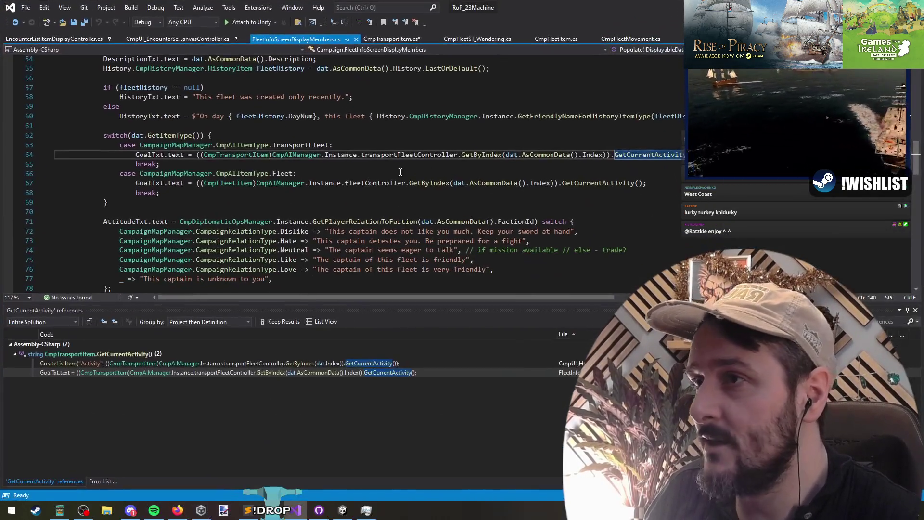
click(162, 364)
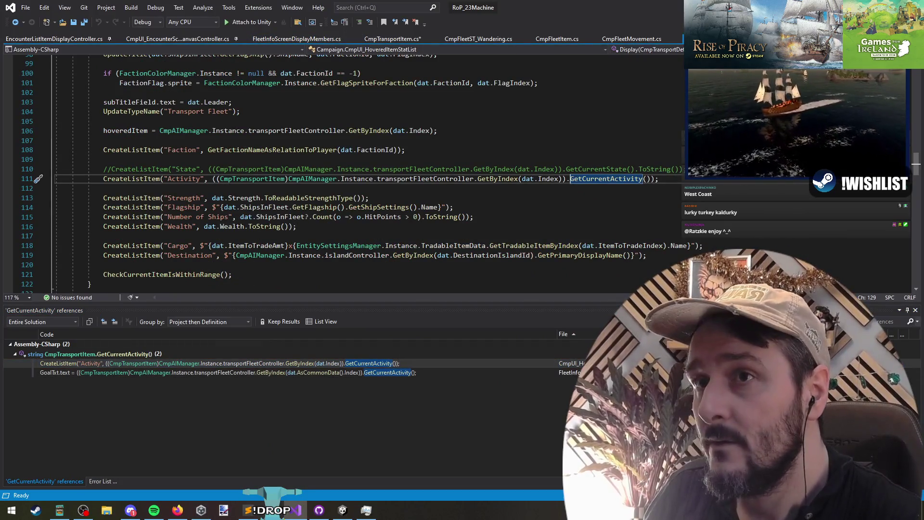
mouse_move(671, 39)
mouse_down()
mouse_move(659, 48)
mouse_move(289, 43)
mouse_up()
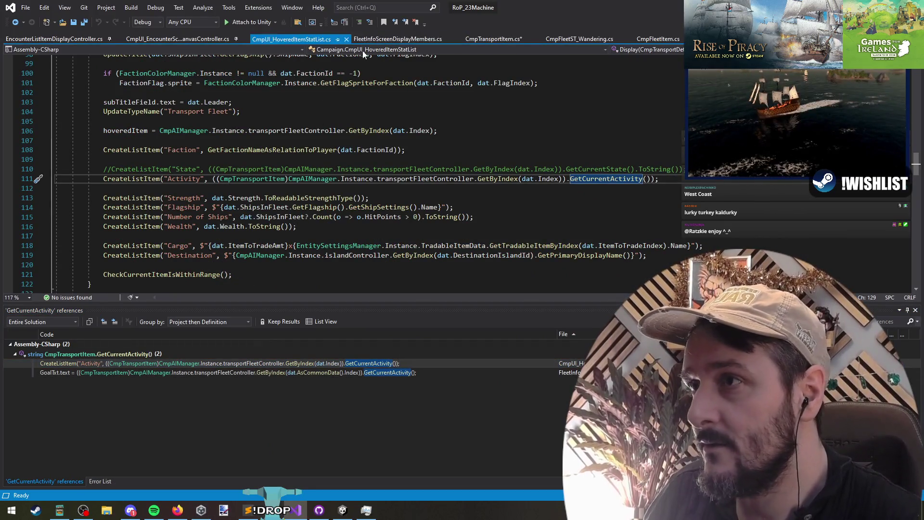
key(ctrl+shift+s)
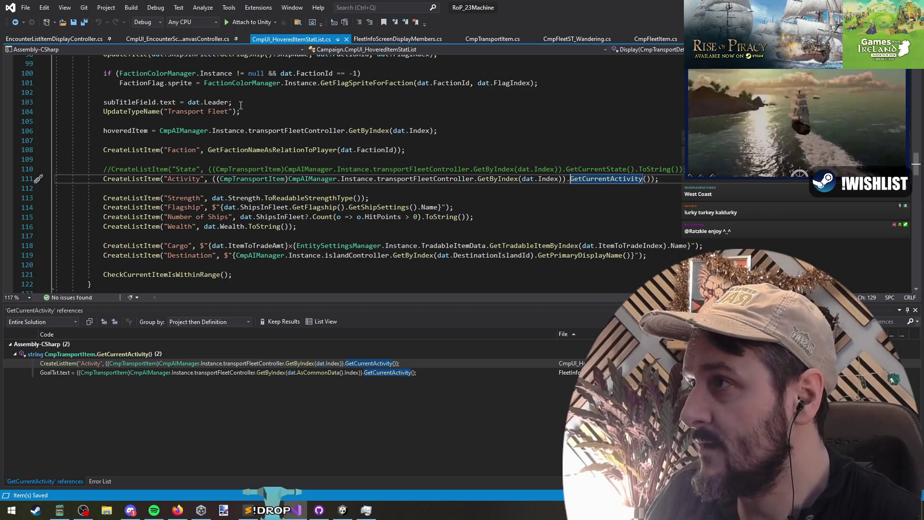
key(Up)
key(Up)
key(Up)
Step: Search for 'encounter' to reach the Display(CmpEncounterDetails) method
scroll(265, 185, up, 8)
scroll(250, 217, down, 8)
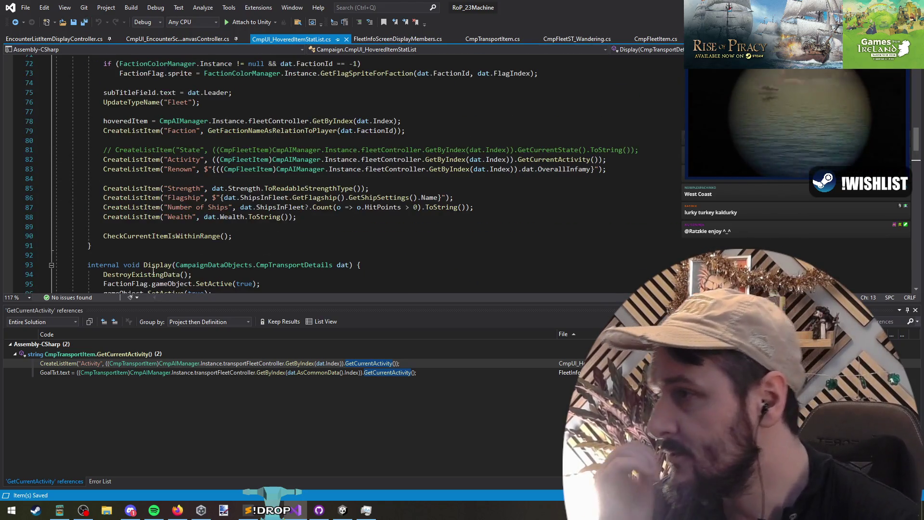
scroll(229, 256, down, 4)
key(F3)
key(F3)
key(F3)
text(encount)
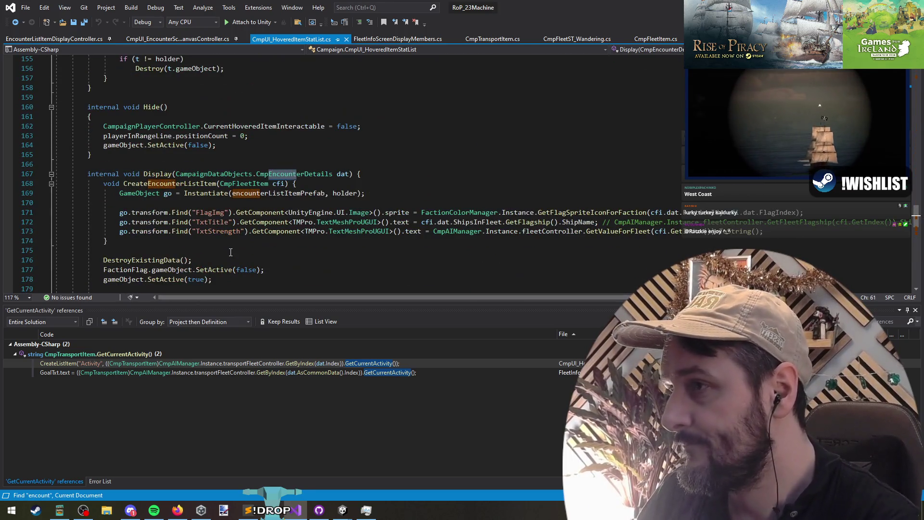
text(er)
scroll(231, 252, down, 1)
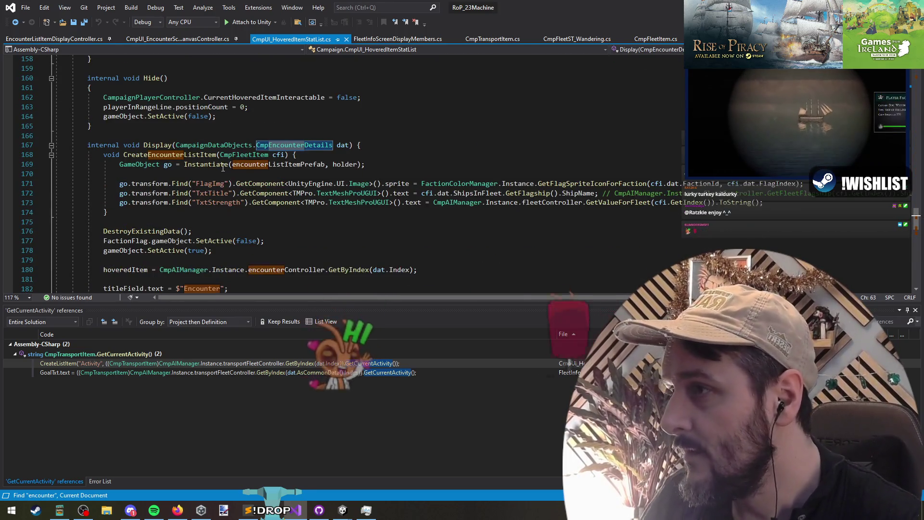
Step: Inspect the nested CreateEncounterListItem helper in the encounter Display method
click(167, 153)
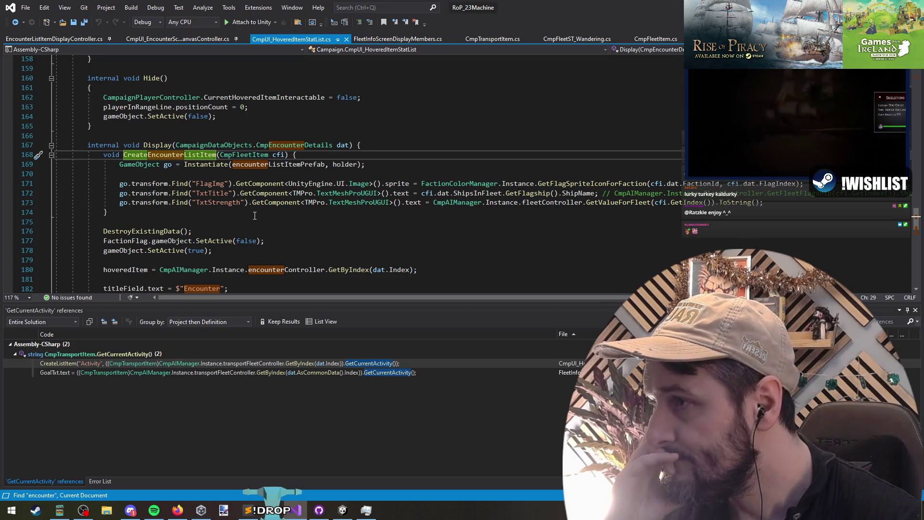
scroll(254, 215, down, 4)
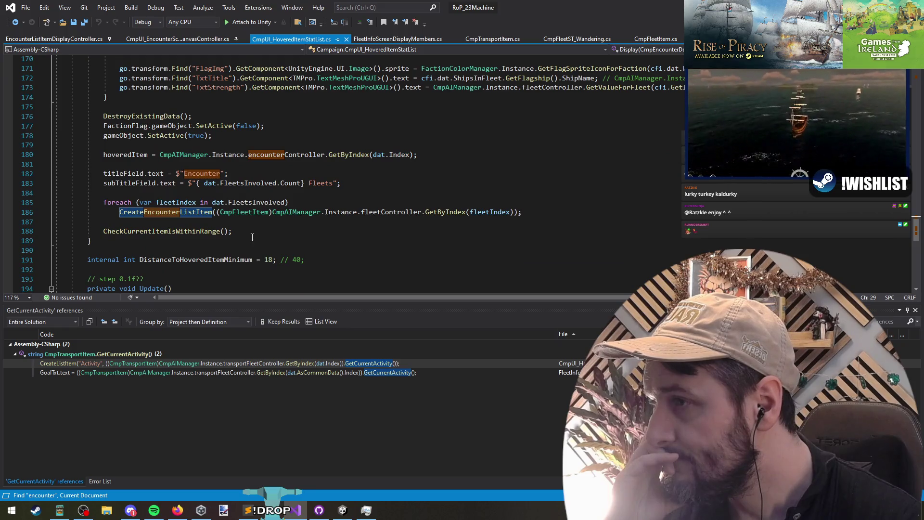
scroll(252, 238, up, 4)
click(220, 212)
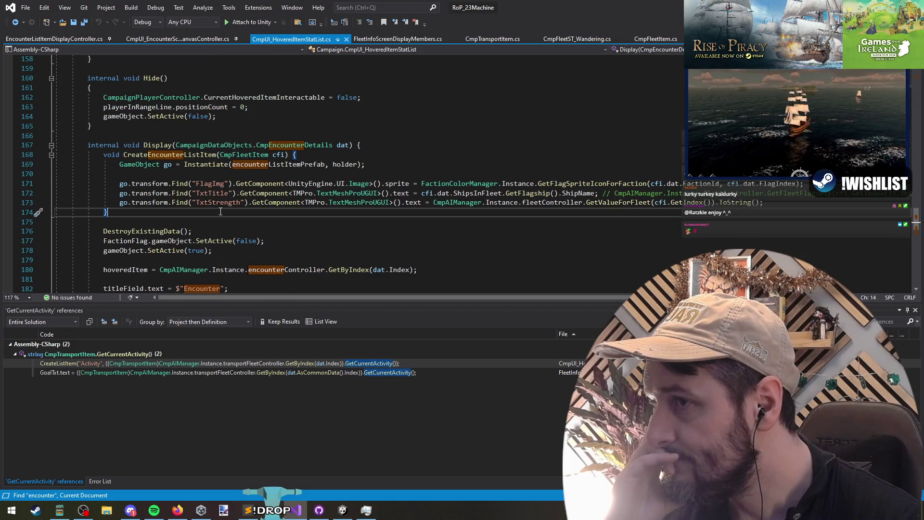
scroll(426, 175, down, 3)
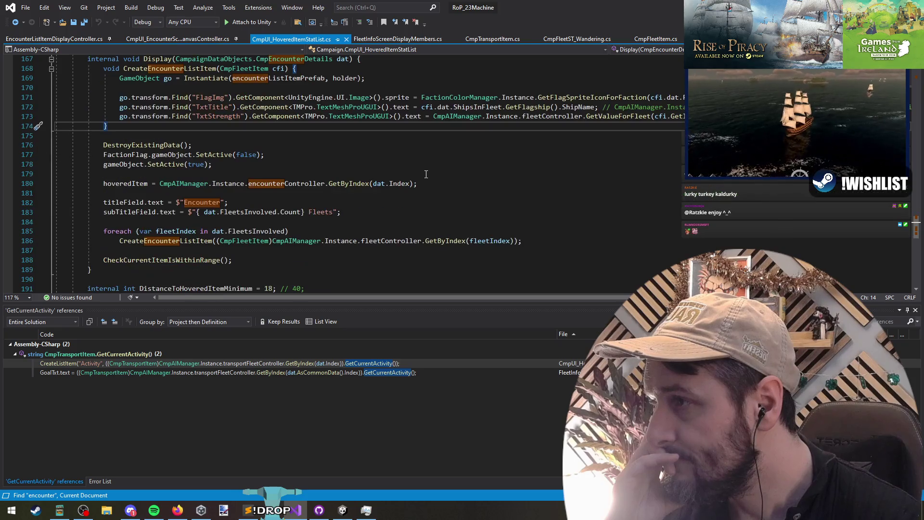
scroll(405, 180, up, 1)
scroll(400, 184, up, 11)
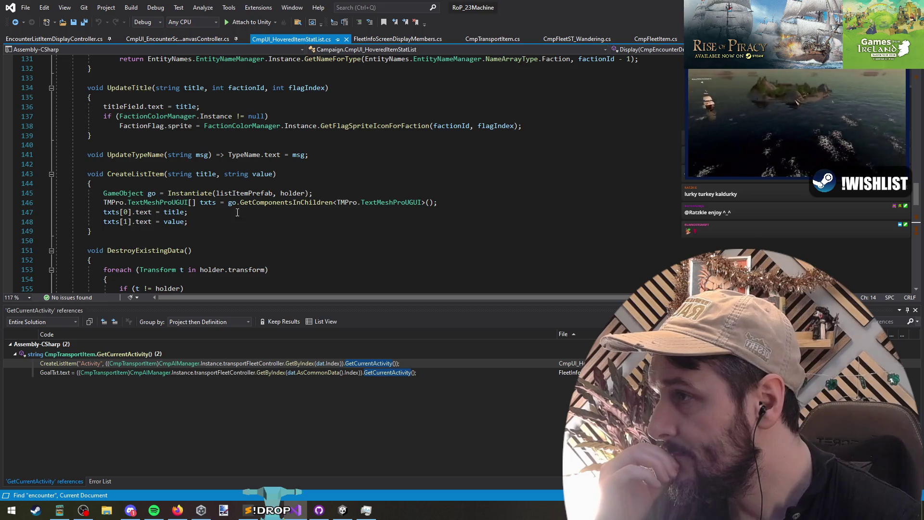
scroll(237, 228, up, 11)
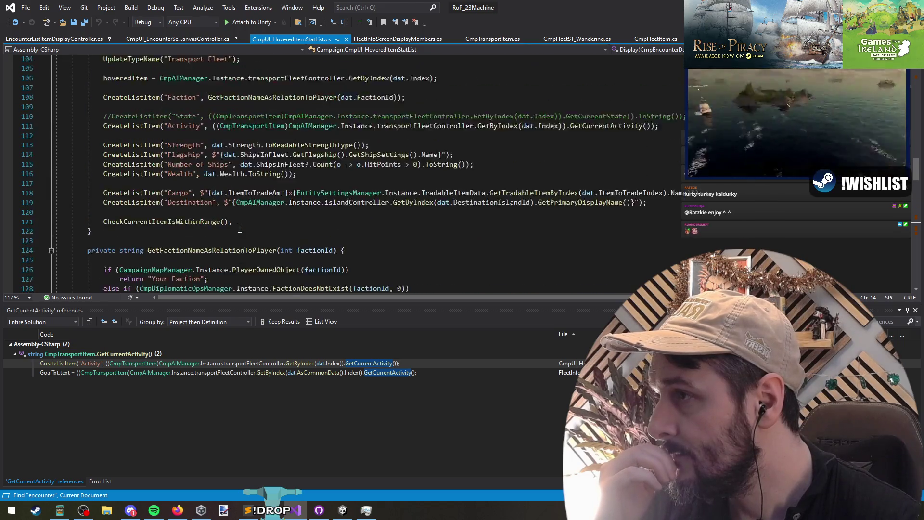
scroll(231, 144, up, 4)
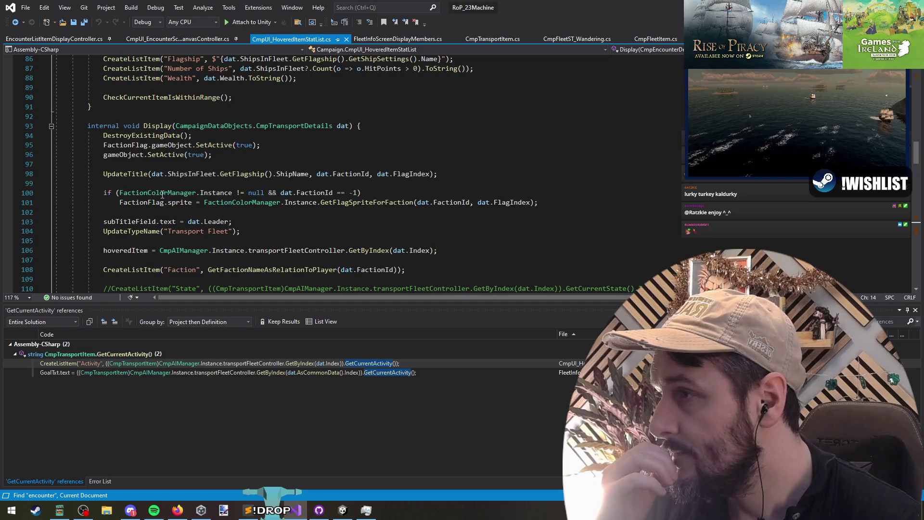
Step: Copy transport Display lines 94–109, DestroyExistingData through the Faction list item
drag(183, 184, 178, 216)
mouse_move(103, 136)
mouse_down()
mouse_move(163, 245)
mouse_move(211, 260)
mouse_move(144, 264)
mouse_move(171, 264)
mouse_up()
scroll(285, 229, down, 3)
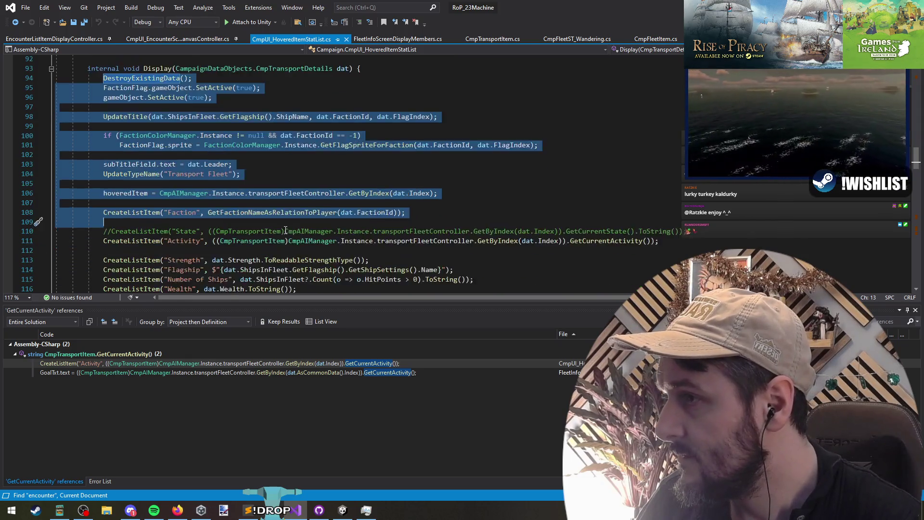
scroll(210, 231, down, 5)
scroll(213, 237, down, 1)
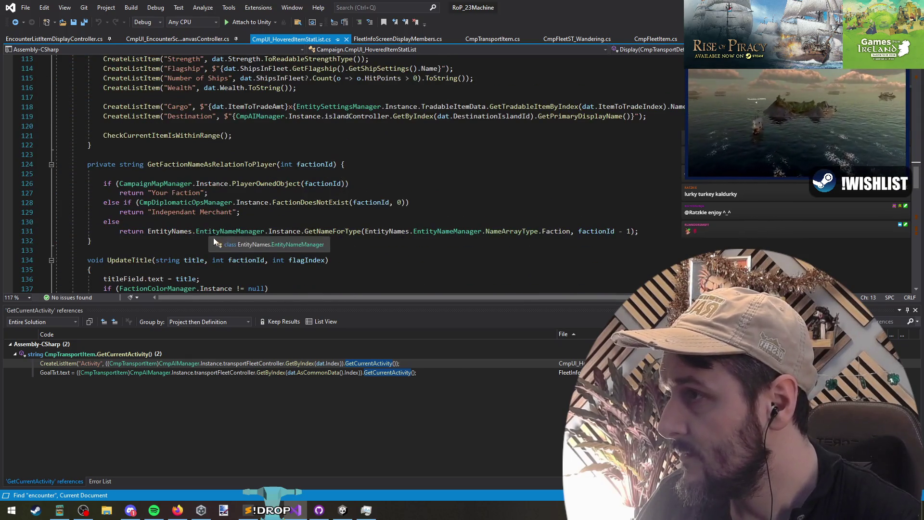
scroll(213, 237, up, 5)
scroll(107, 222, down, 3)
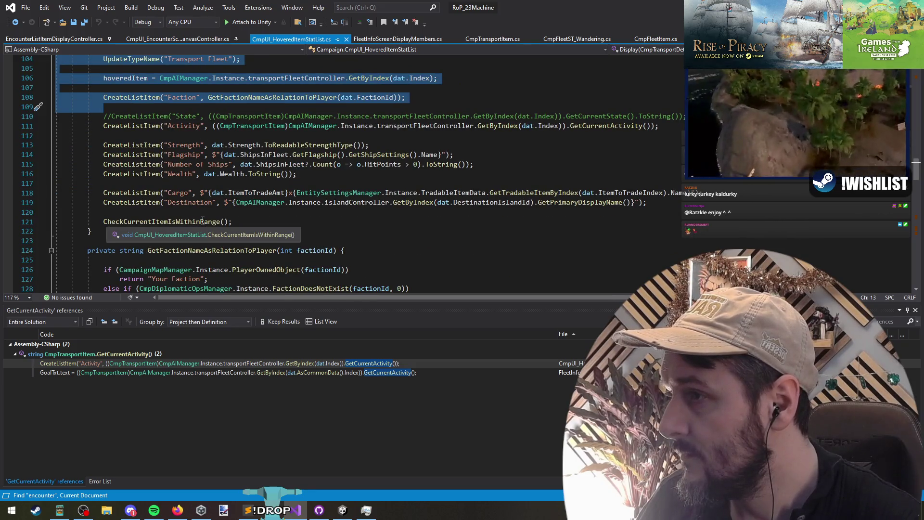
scroll(296, 224, up, 5)
scroll(255, 215, down, 9)
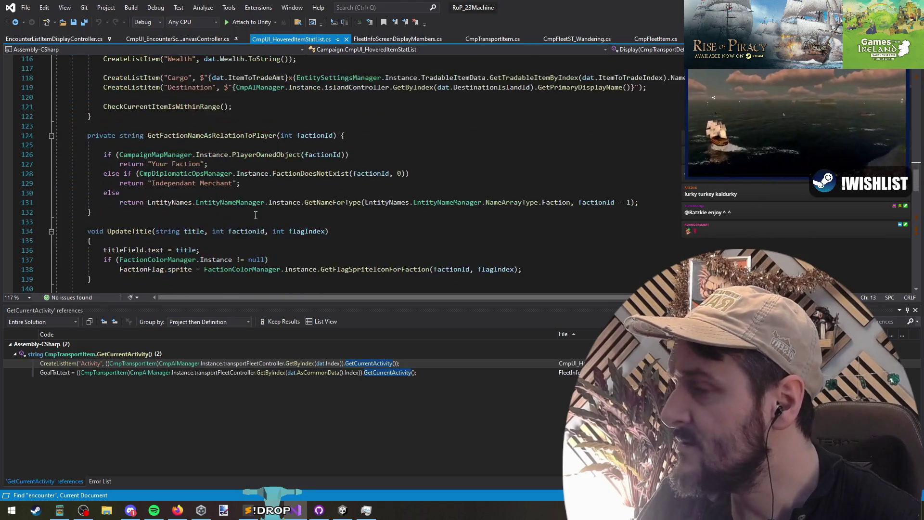
scroll(252, 218, down, 3)
scroll(250, 221, down, 12)
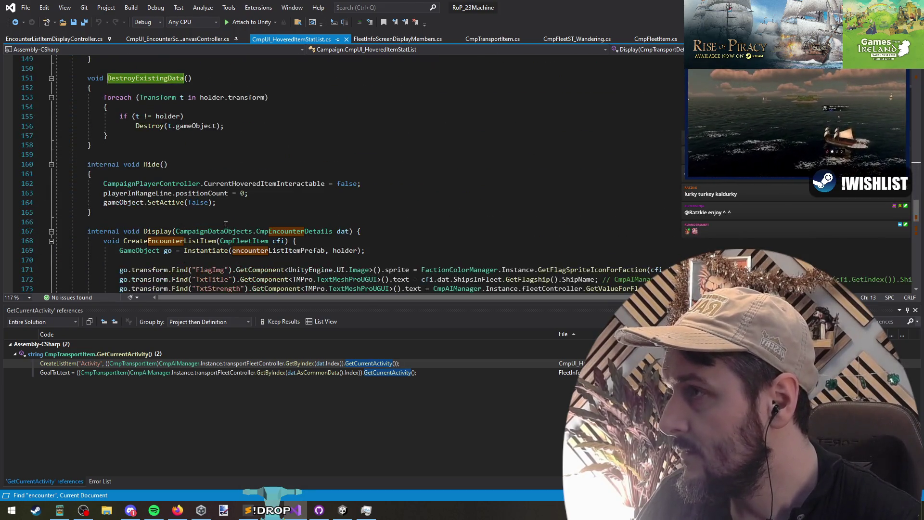
click(156, 116)
scroll(192, 121, down, 2)
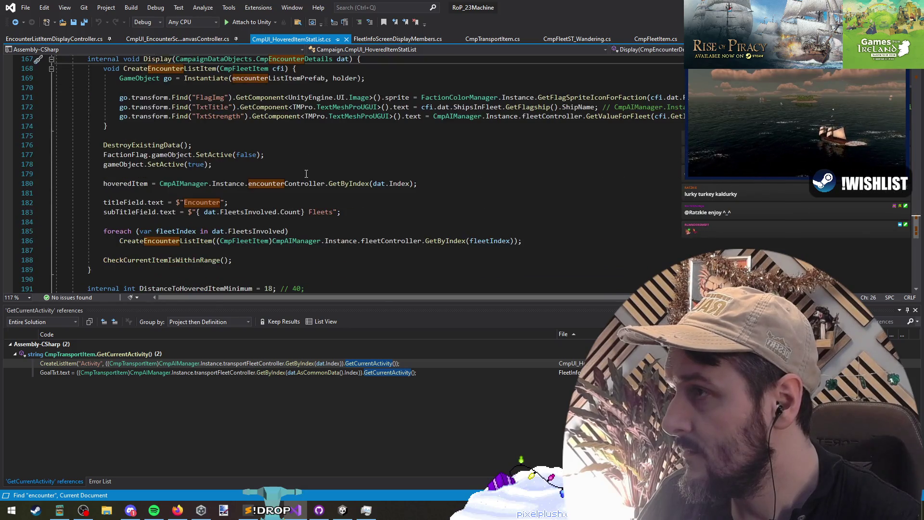
scroll(365, 103, up, 1)
Step: Paste the copied transport display code on a new line at the top of encounter Display
key(End)
key(Return)
key(Return)
key(Return)
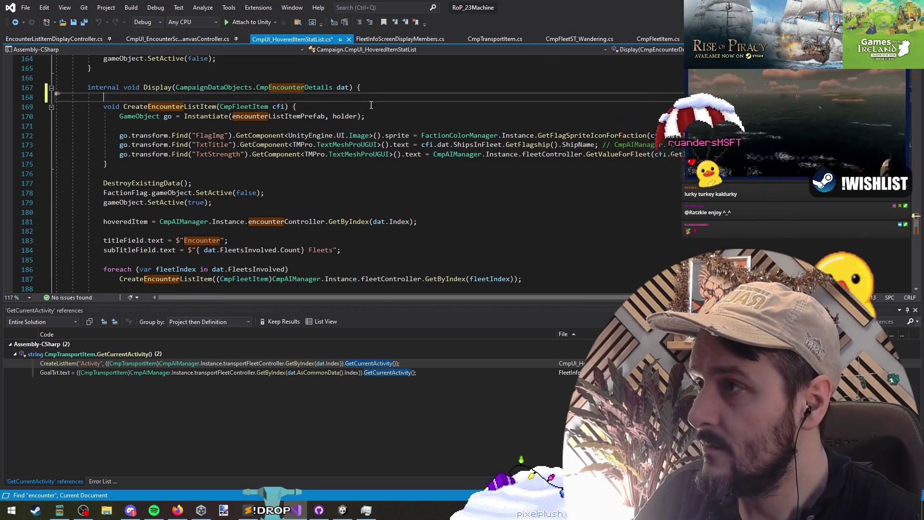
key(Up)
key(Up)
key(Up)
key(Up)
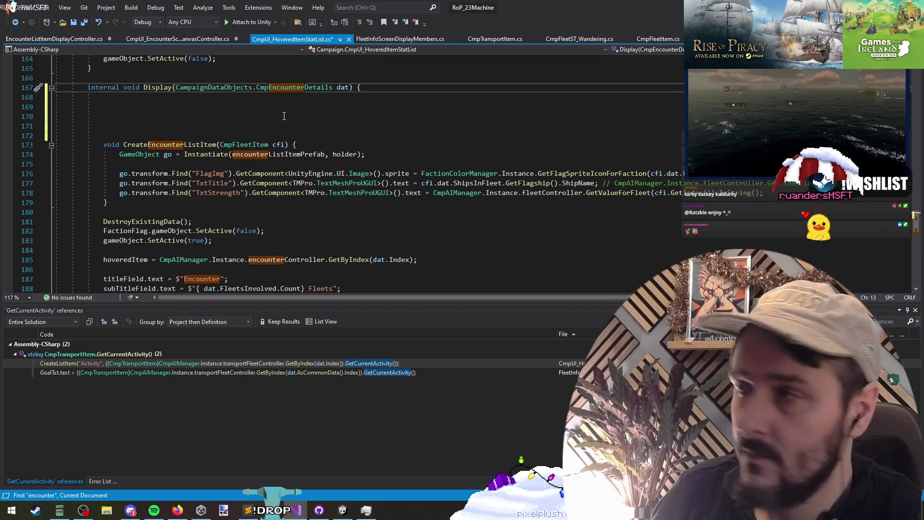
key(ctrl+v)
scroll(150, 106, down, 2)
scroll(150, 106, up, 2)
scroll(151, 112, down, 1)
Step: Examine the ShipsInFleet error and where FactionFlag and FactionColorManager are used
click(176, 107)
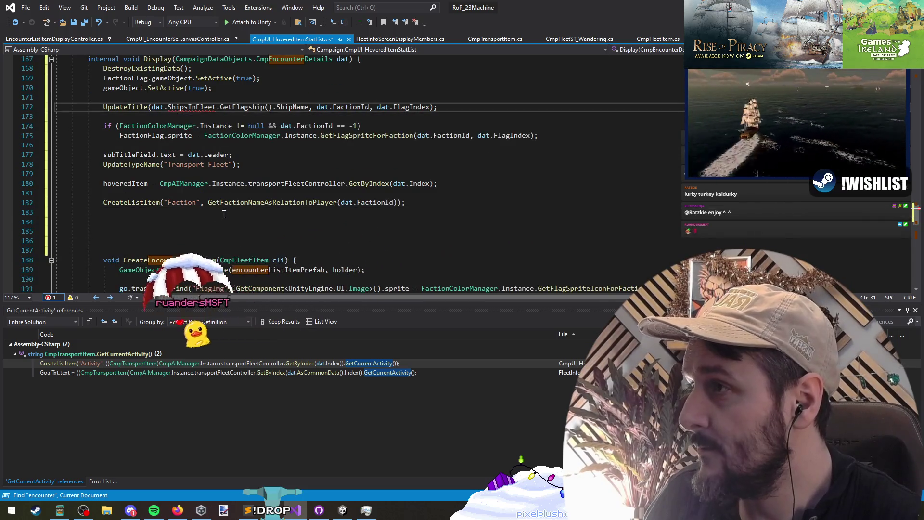
scroll(208, 228, down, 1)
scroll(208, 228, down, 6)
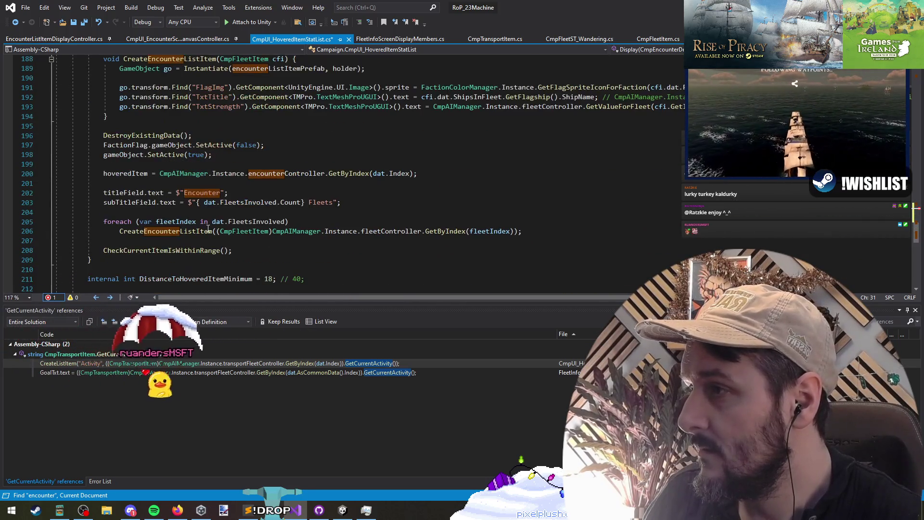
drag(144, 135, 168, 174)
click(167, 174)
scroll(178, 154, up, 8)
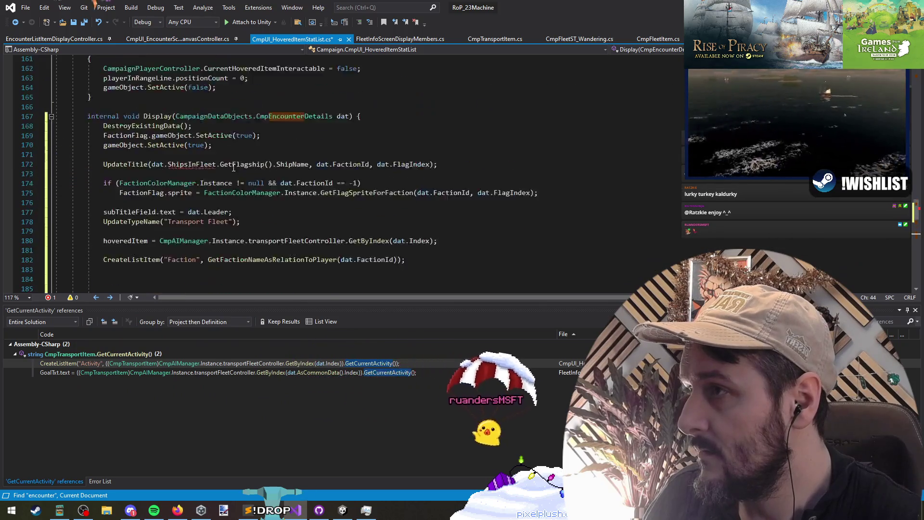
double_click(187, 137)
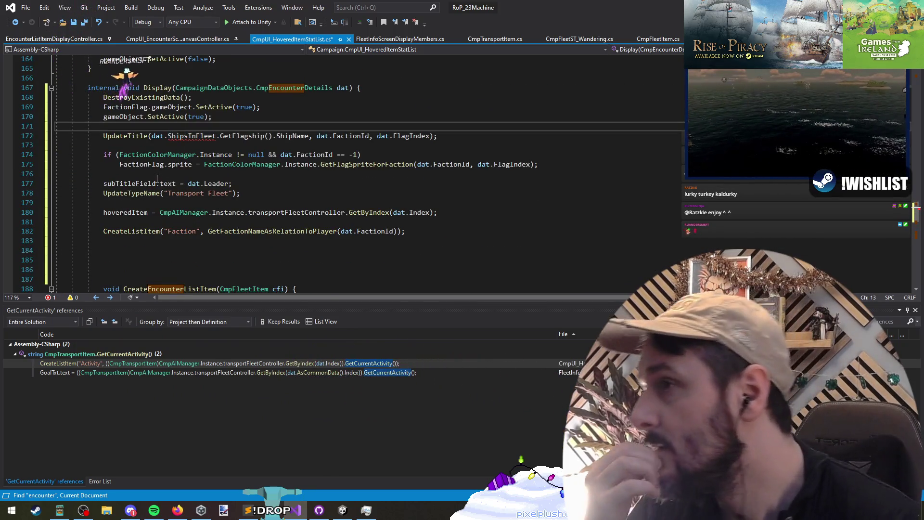
double_click(153, 166)
click(147, 155)
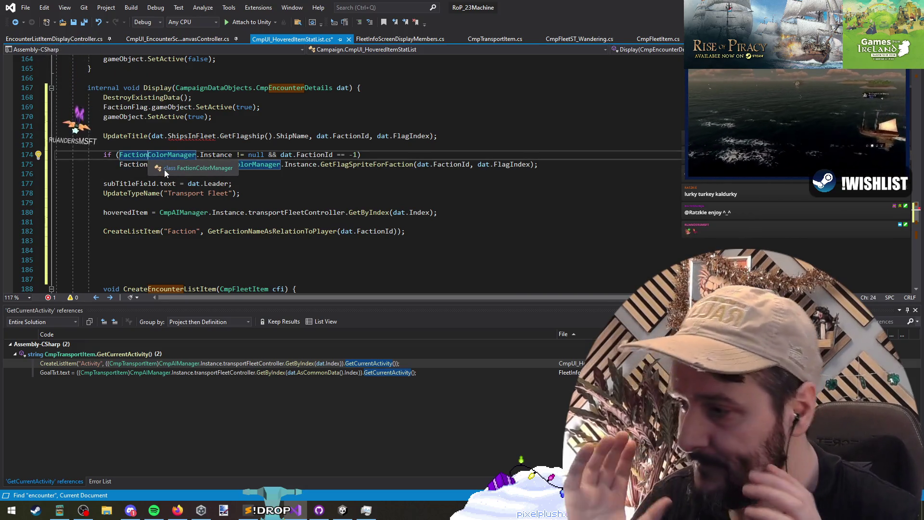
click(152, 164)
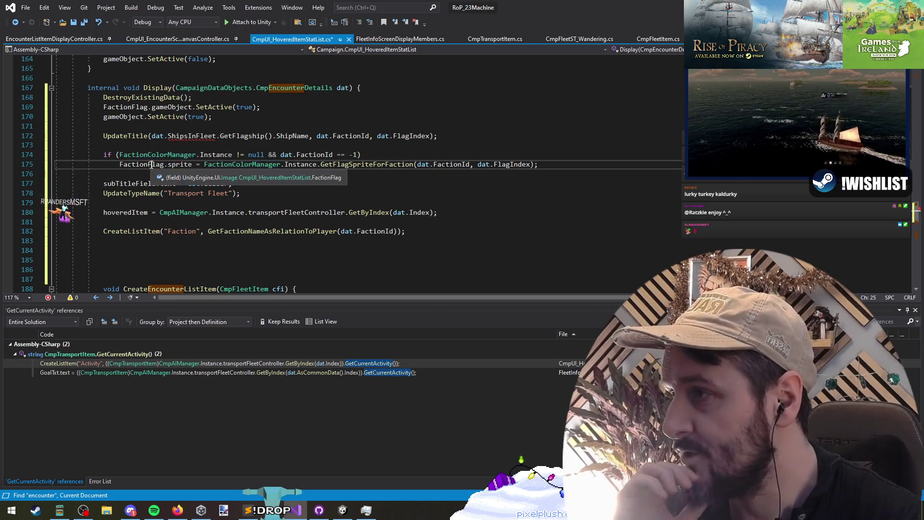
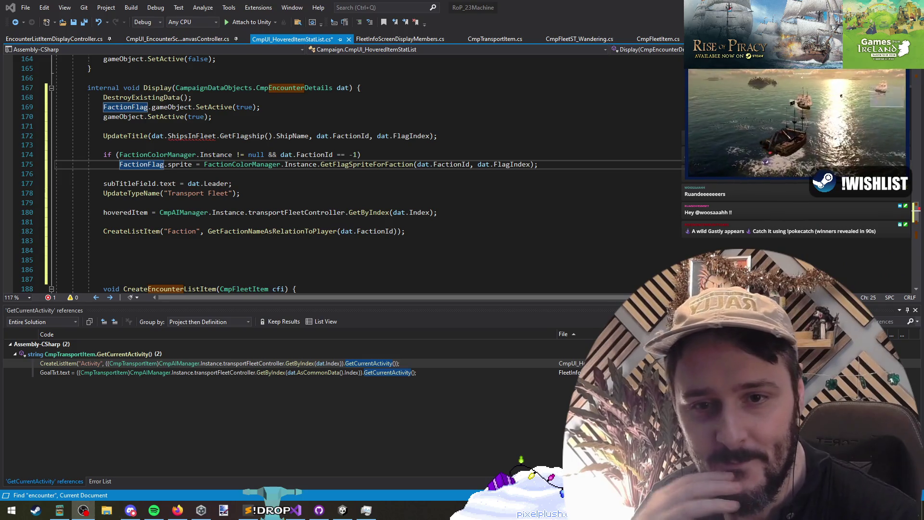
Step: Look over the Display method and shrink the code window to reveal Unity behind it
click(240, 193)
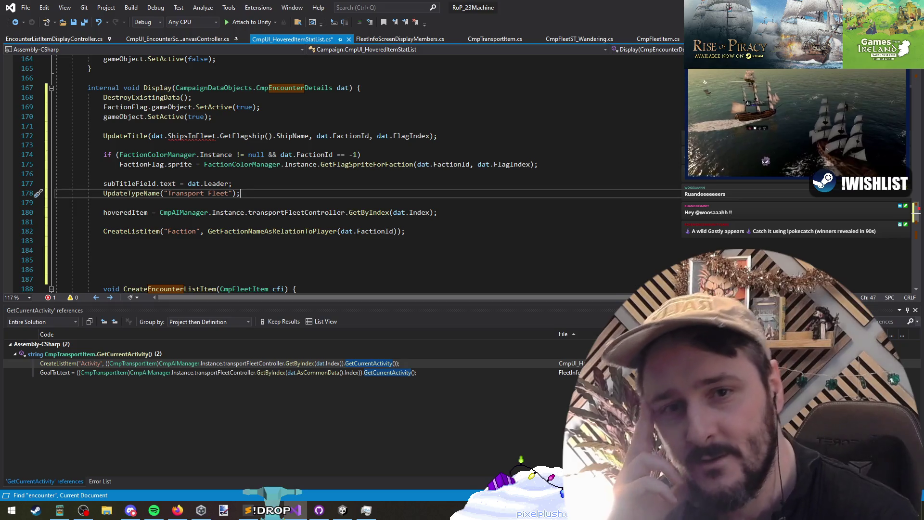
key(alt+Tab)
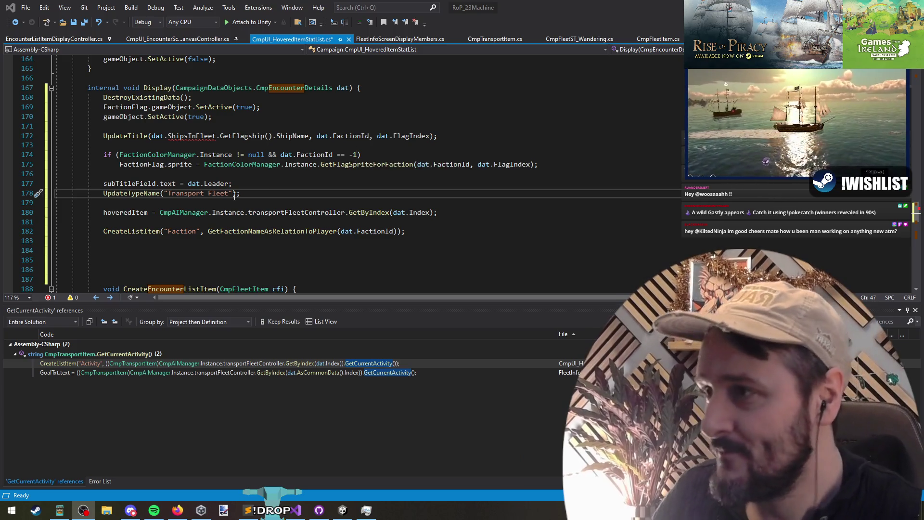
click(206, 137)
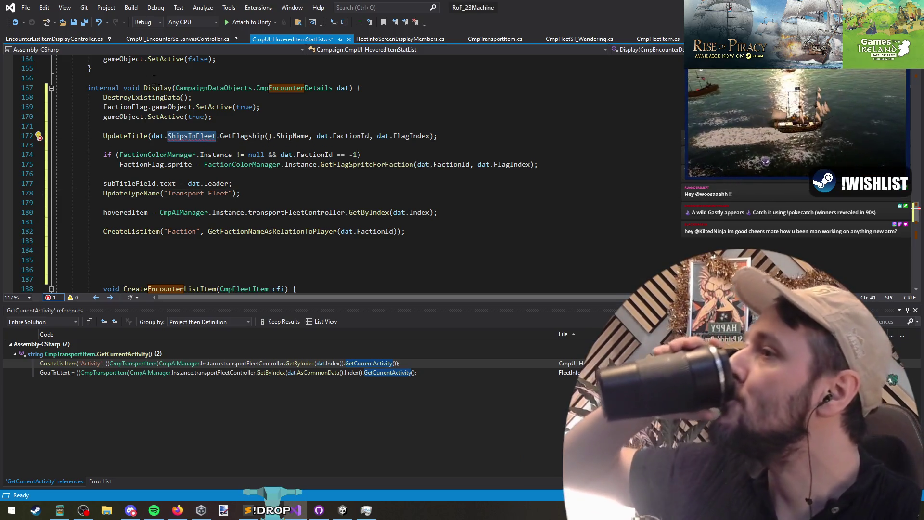
click(171, 243)
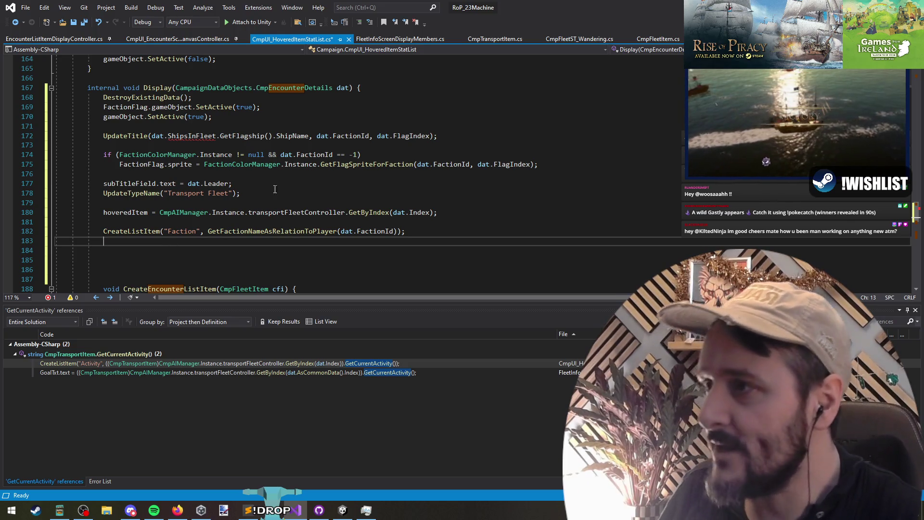
mouse_move(504, 7)
mouse_down()
mouse_move(504, 338)
mouse_move(503, 126)
mouse_move(453, 74)
mouse_move(454, 58)
mouse_move(456, 179)
mouse_move(447, 29)
mouse_move(442, 54)
mouse_up()
click(281, 128)
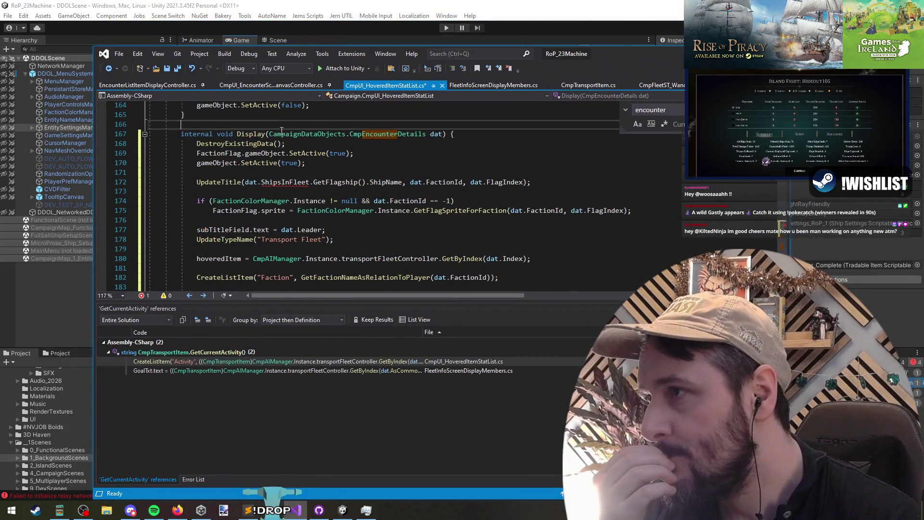
Step: Delete the FactionColorManager null/faction check line, re-indent FactionFlag.sprite, and return to Unity
triple_click(237, 211)
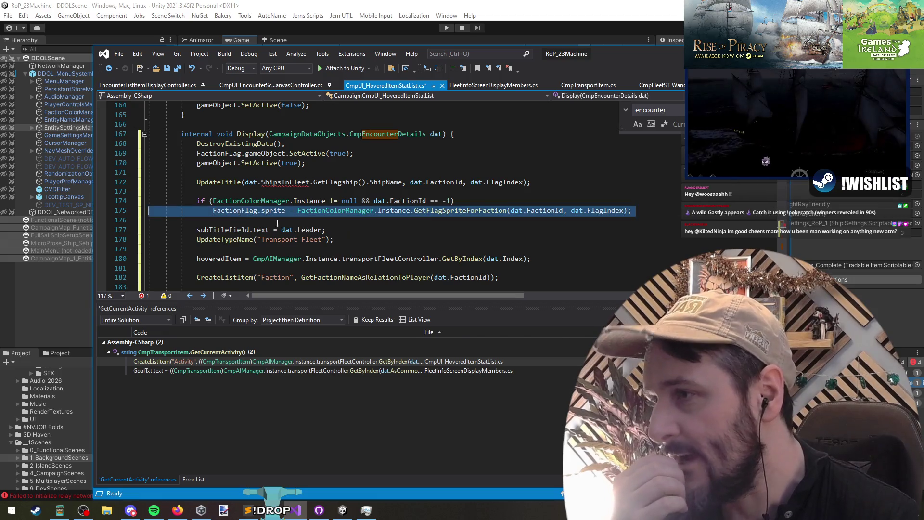
triple_click(523, 203)
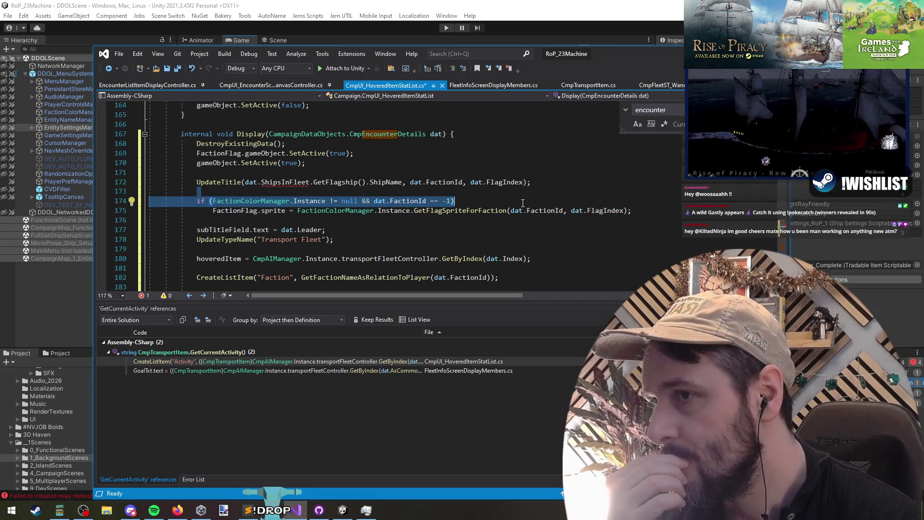
key(Delete)
key(Delete)
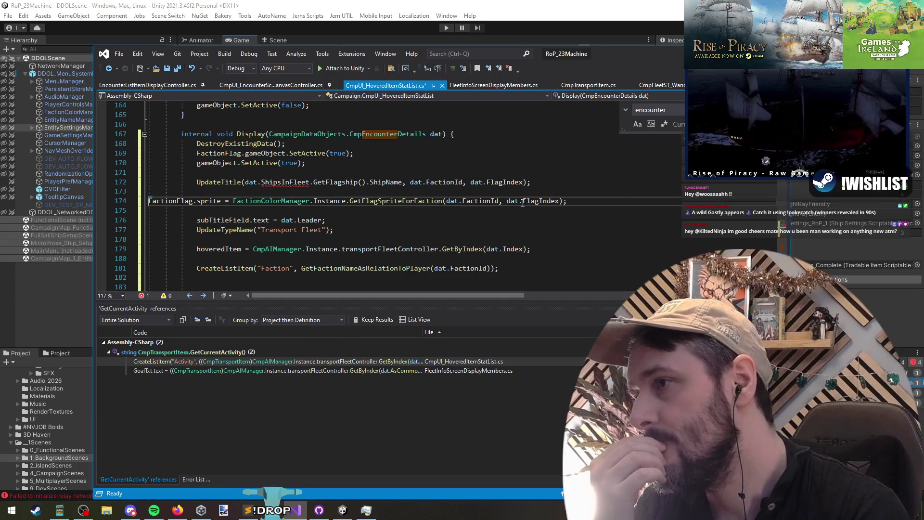
key(End)
key(Return)
key(Delete)
click(59, 272)
click(67, 135)
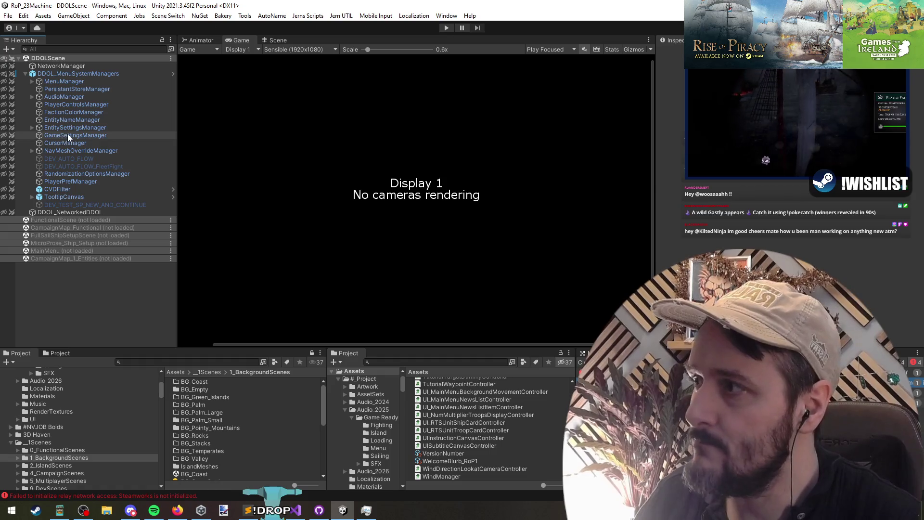
Step: Remove the CampaignMap_Functional scene from the hierarchy and answer the save prompt
click(64, 227)
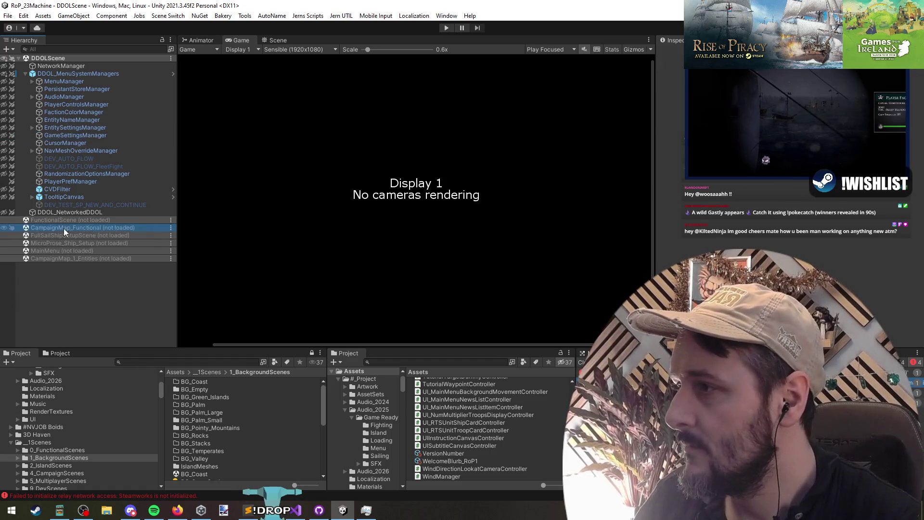
click(73, 232)
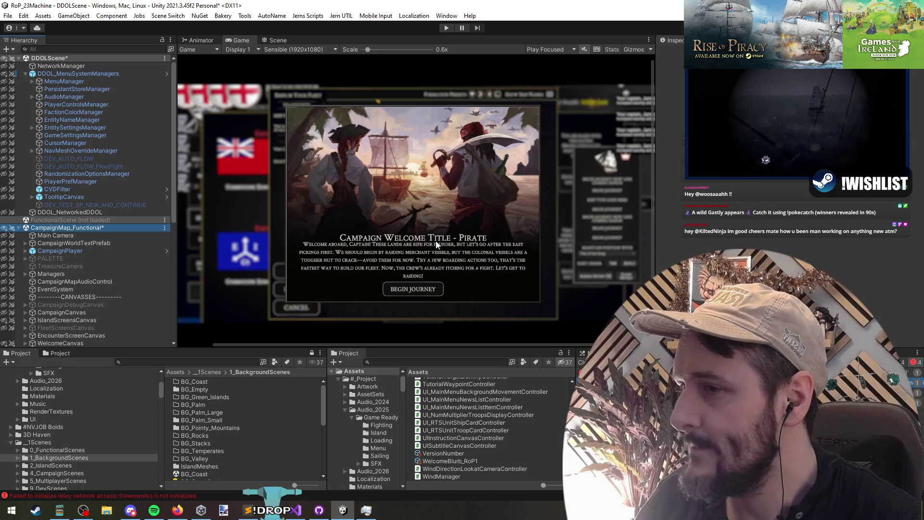
right_click(59, 228)
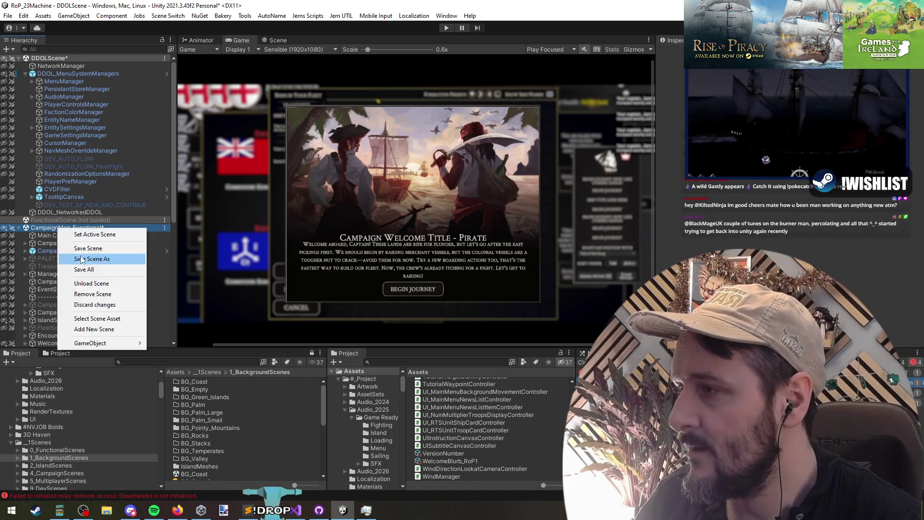
click(97, 293)
click(480, 273)
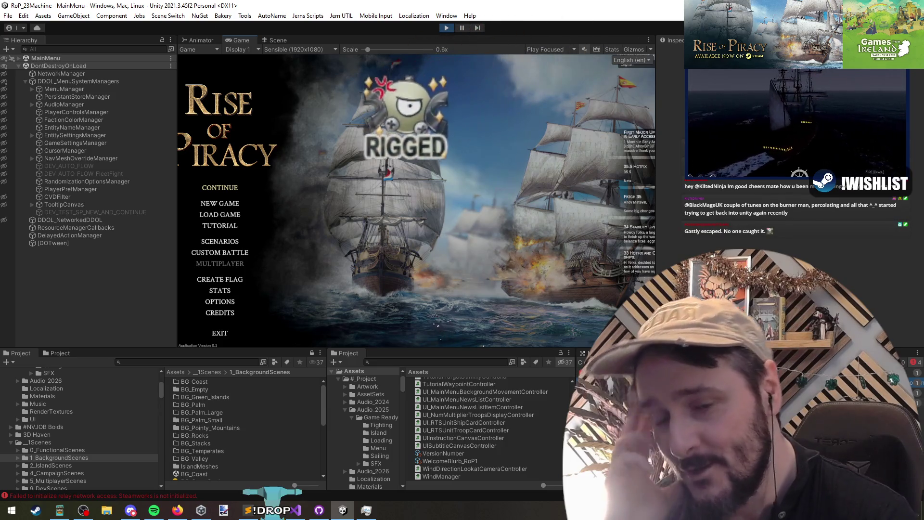
Step: Continue the saved campaign from the game's main menu
scroll(349, 57, down, 3)
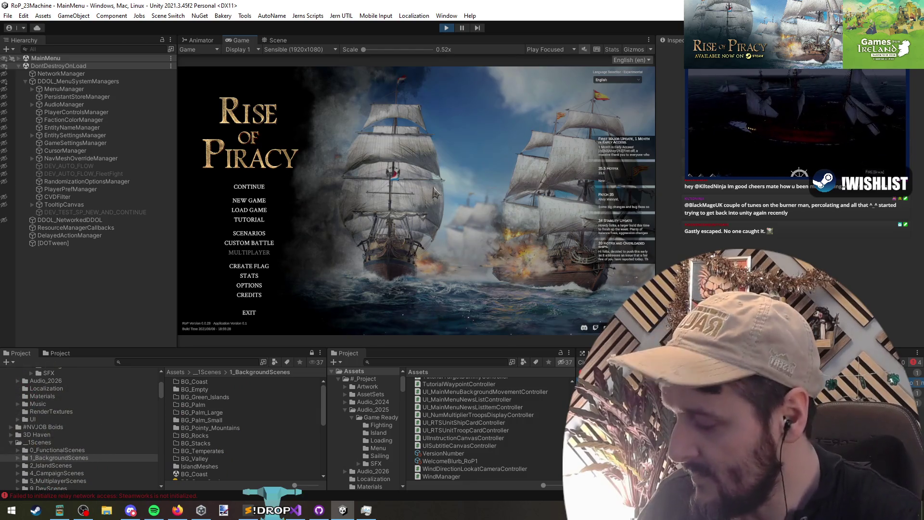
key(alt+Tab)
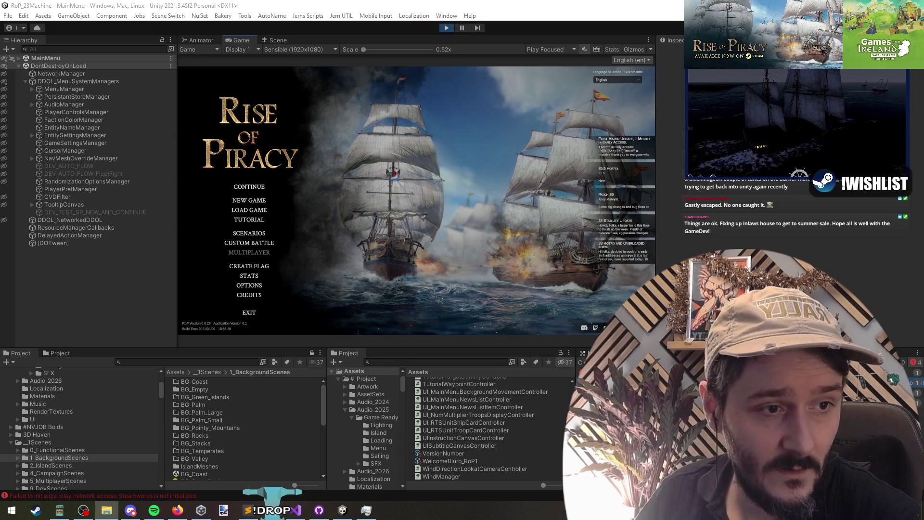
click(411, 166)
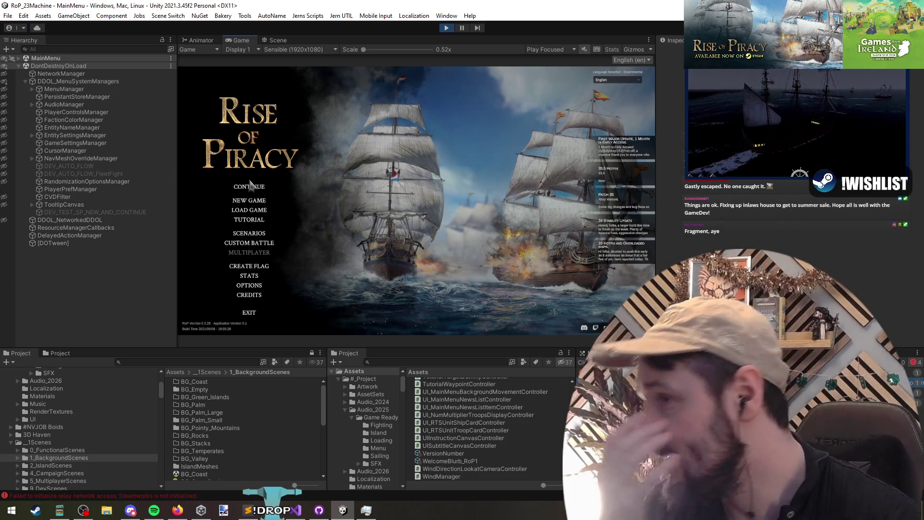
click(250, 186)
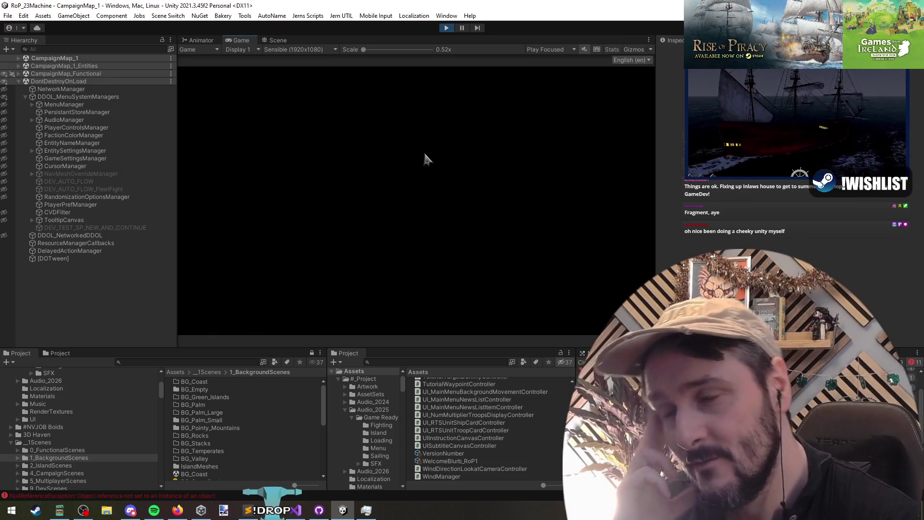
Step: Set a waypoint, then run the EncounterPopup debug command via the 'enc' console entry
click(254, 187)
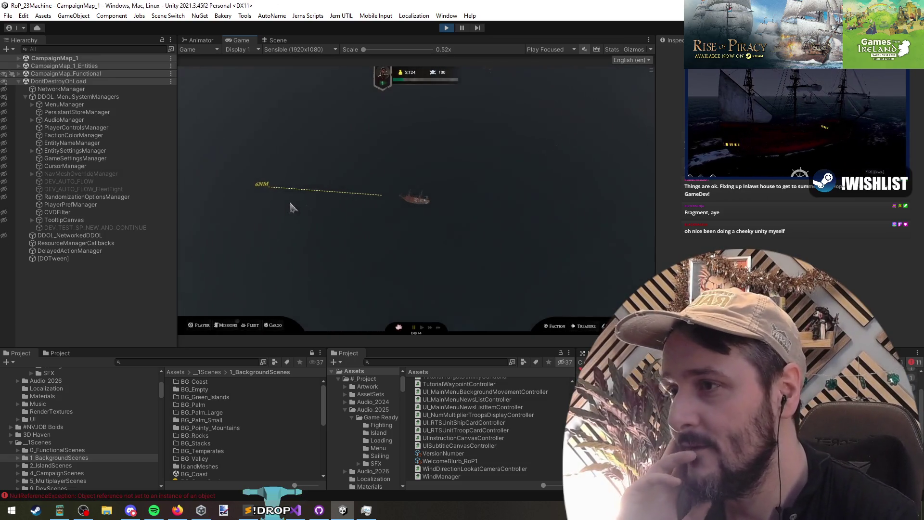
scroll(337, 226, down, 3)
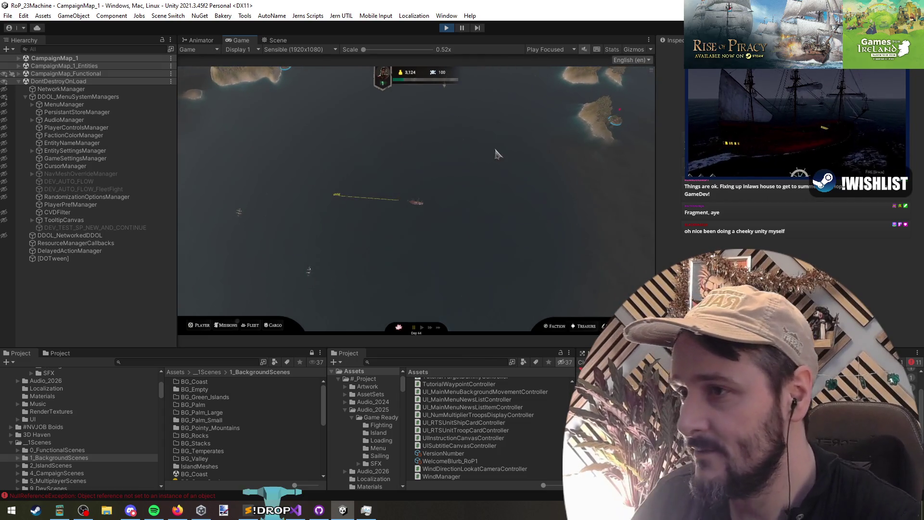
key(grave)
text(enc)
click(232, 100)
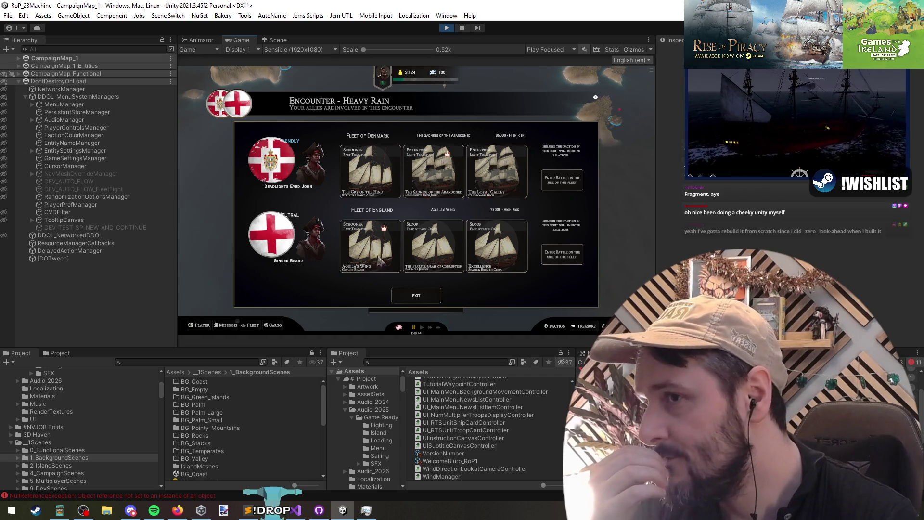
click(296, 511)
click(336, 195)
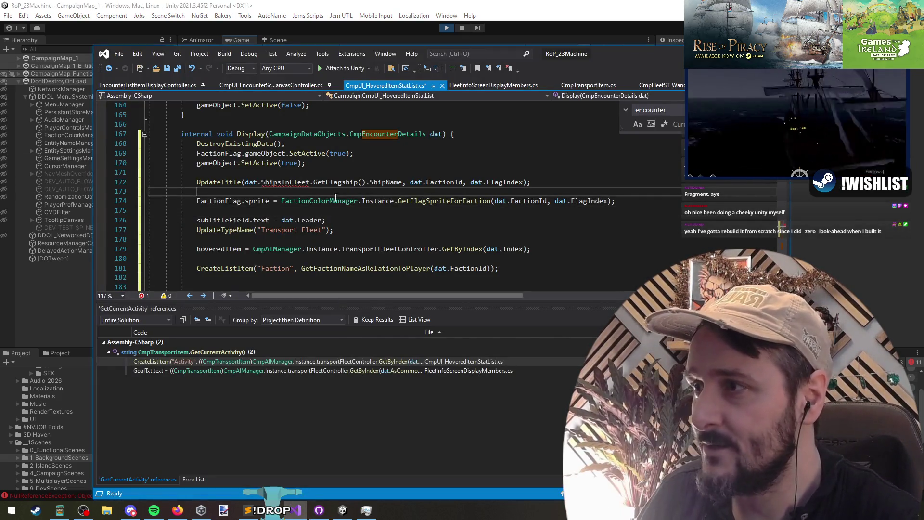
Step: Jump to the SpawnEncounterFor method in CampaignMapSpawner using Go to All
key(ctrl+t)
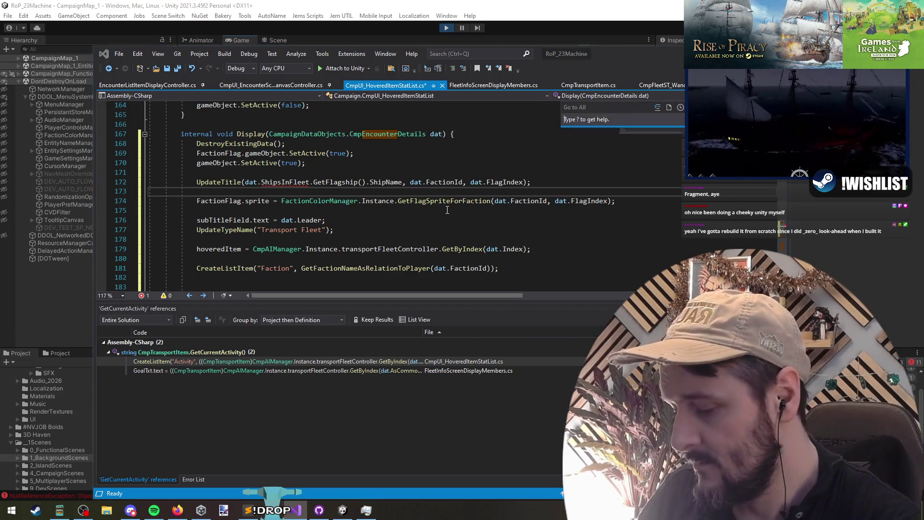
text(spawnencounter)
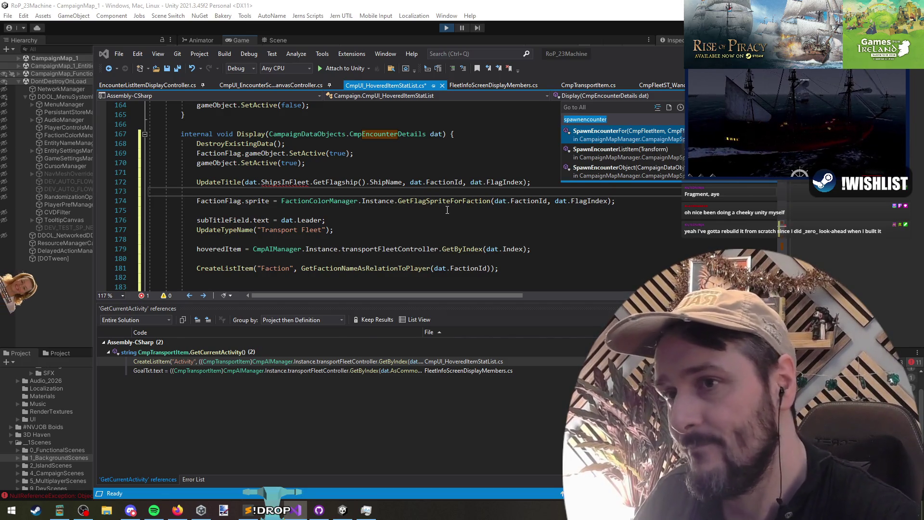
key(Return)
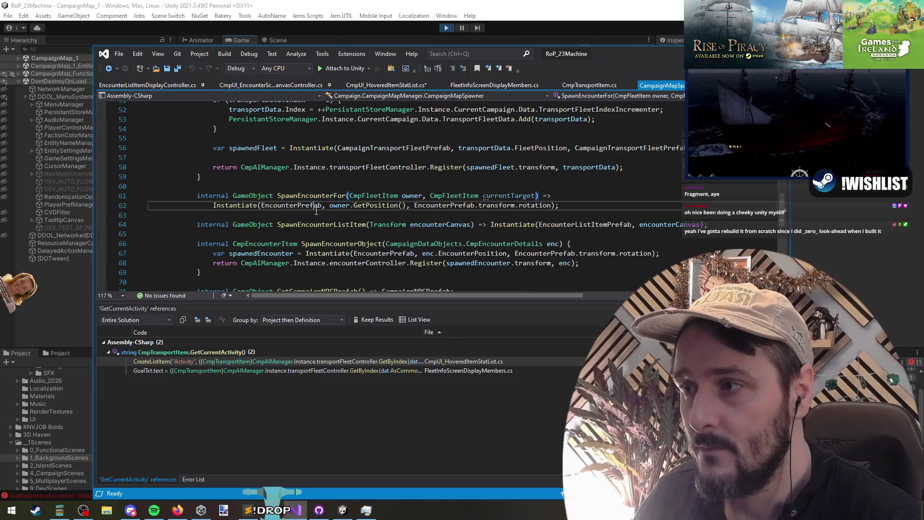
scroll(493, 240, down, 3)
Step: List all references to SpawnEncounterObject and open the debug console command runner's call
click(350, 157)
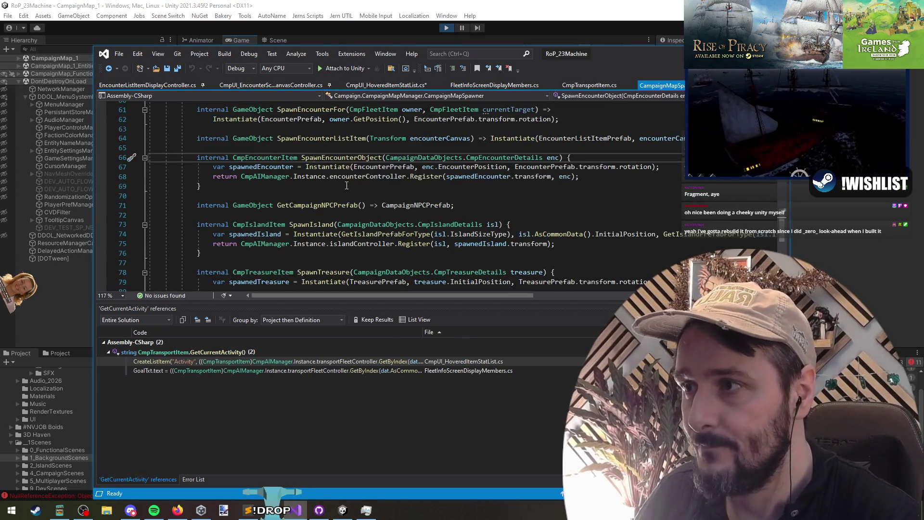
right_click(351, 158)
click(397, 196)
right_click(337, 158)
key(Escape)
key(shift+F12)
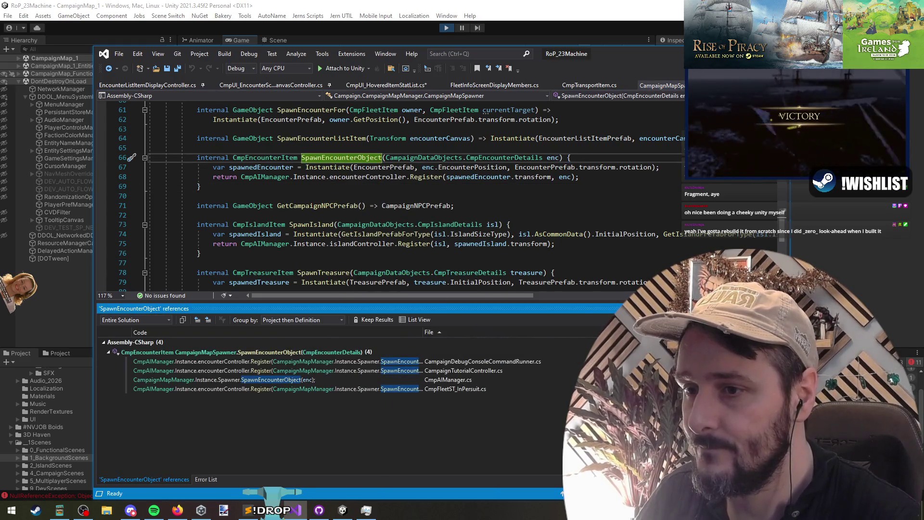
click(458, 361)
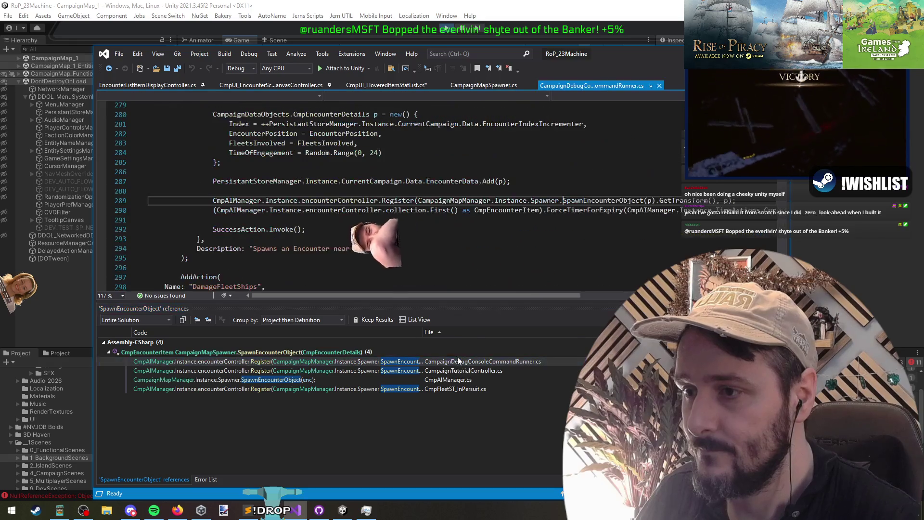
Step: Review the fleet lookups and select the existing SpawnEncounter AddAction block
scroll(393, 242, up, 3)
click(393, 238)
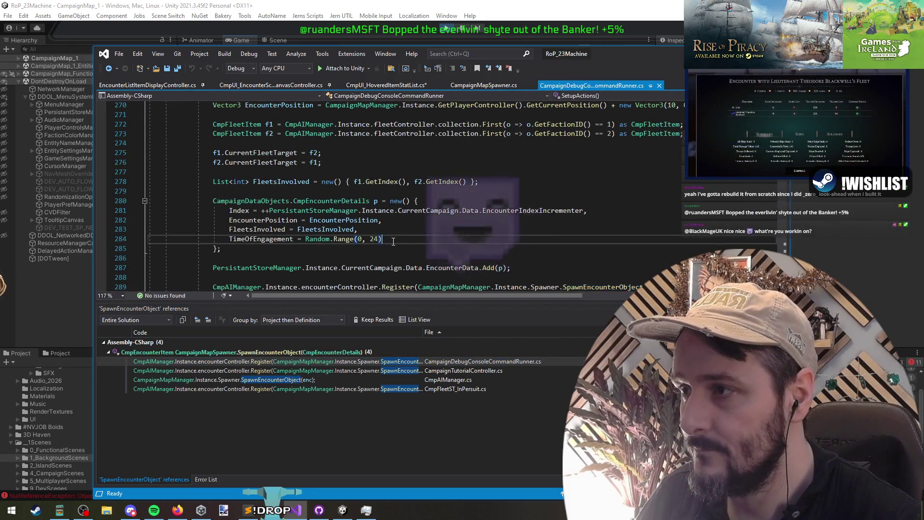
scroll(393, 241, up, 1)
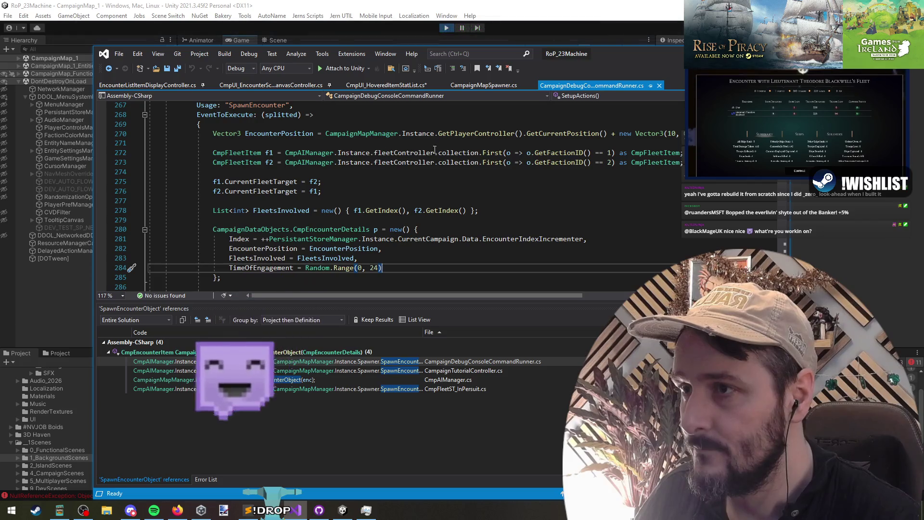
click(683, 162)
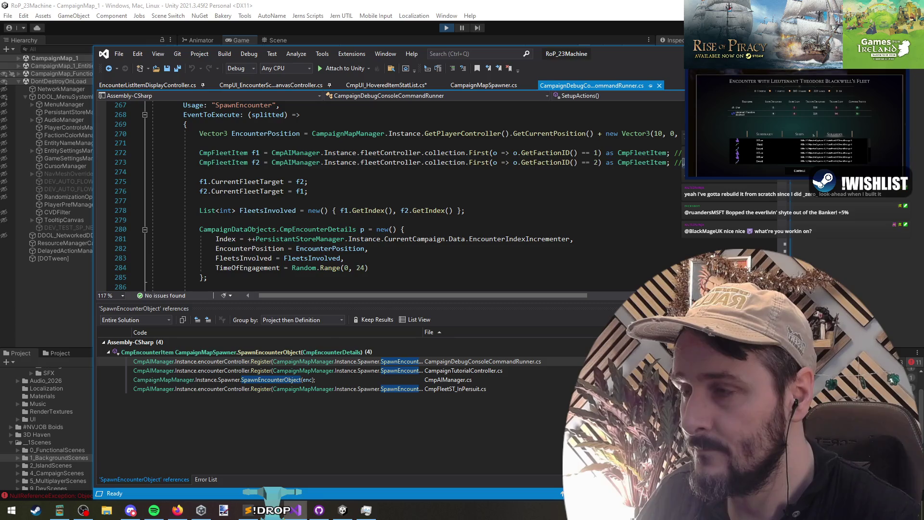
drag(149, 153, 211, 172)
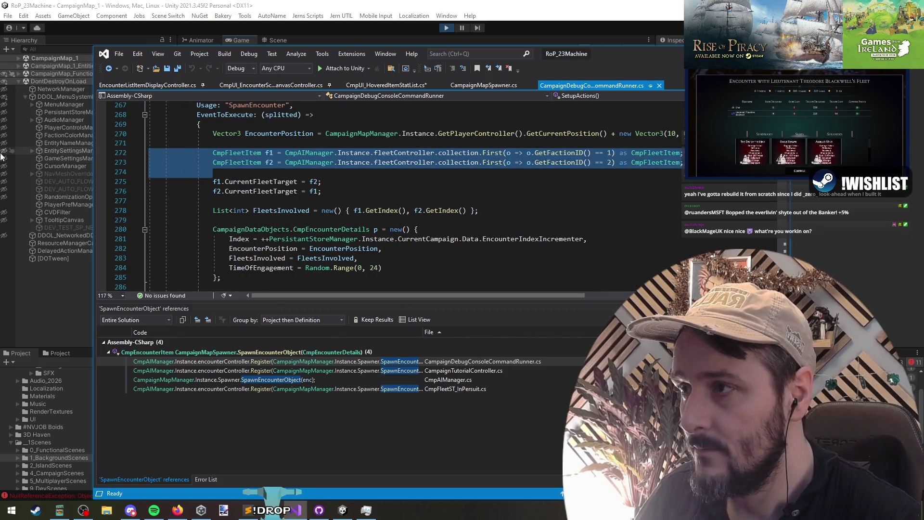
click(236, 172)
click(260, 142)
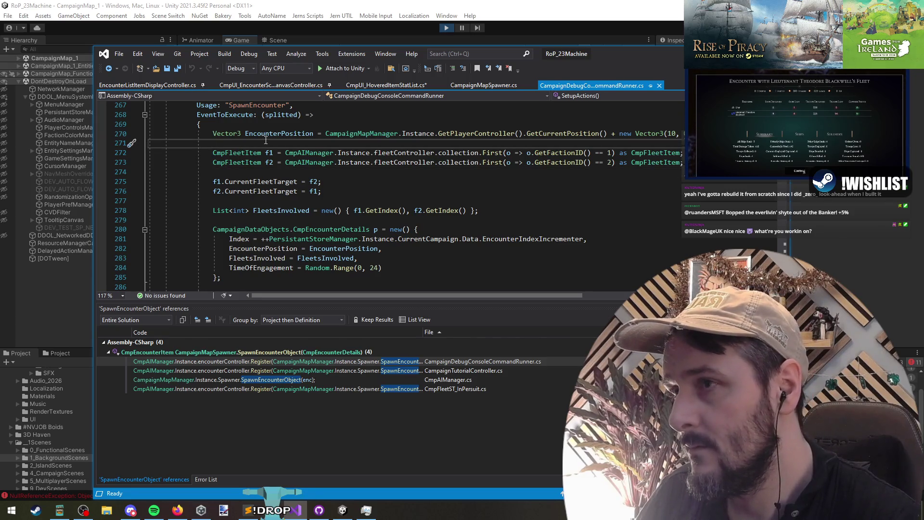
scroll(265, 139, up, 1)
scroll(250, 135, down, 1)
scroll(238, 130, up, 1)
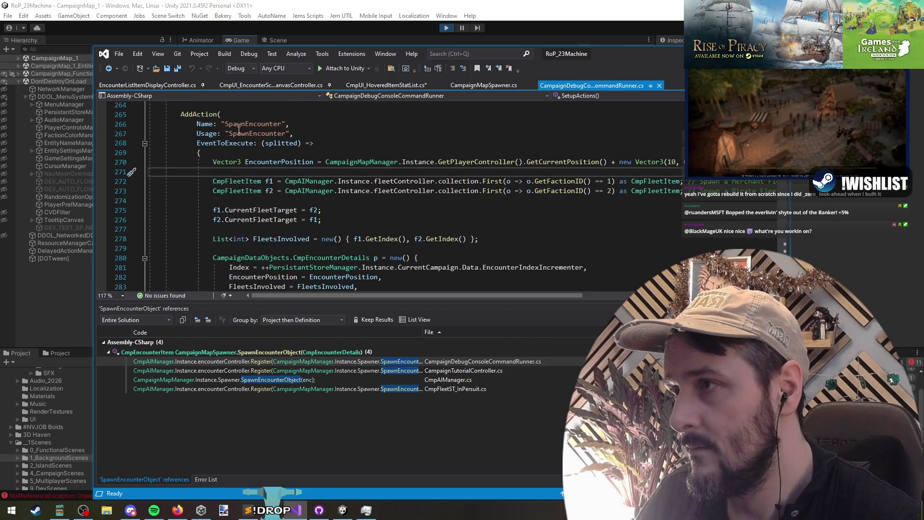
scroll(231, 169, down, 6)
shift+click(211, 231)
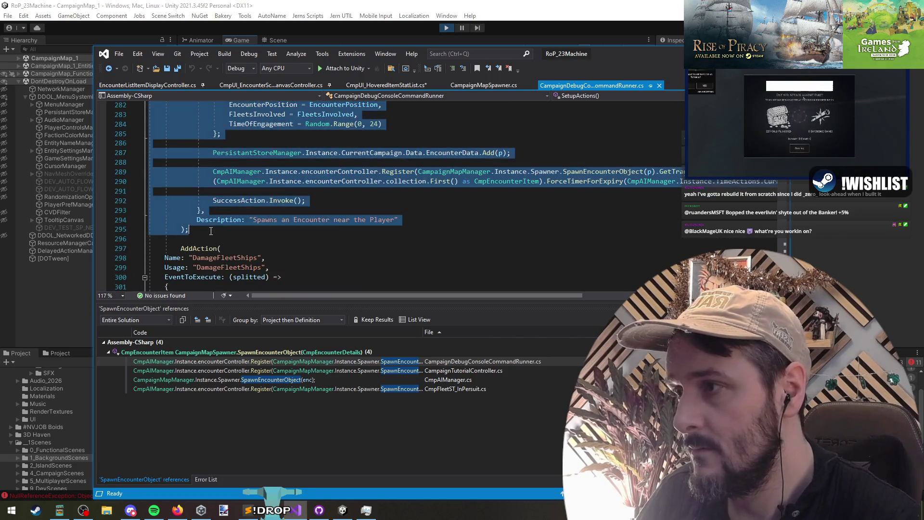
Step: Paste a copy of the block below and rename it SpawnEncounter4Fleet, including its usage text
scroll(216, 237, down, 2)
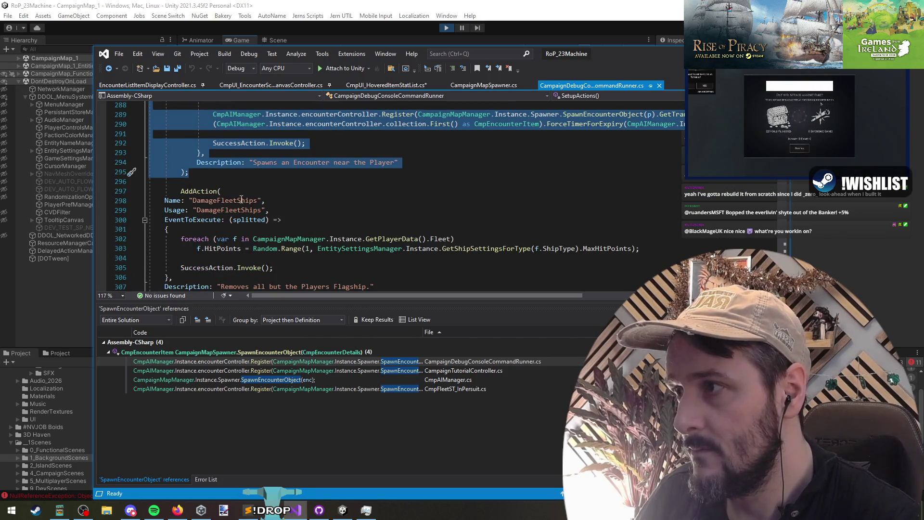
click(219, 182)
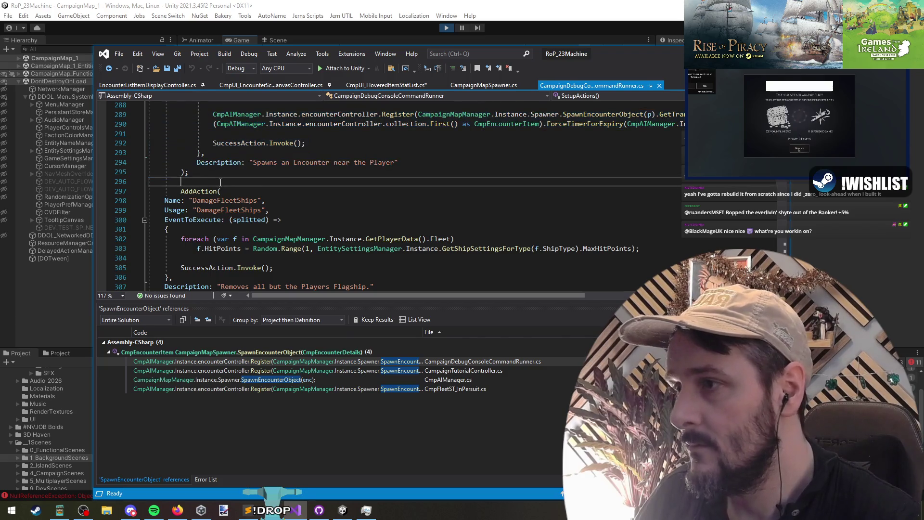
key(Return)
key(Return)
key(ctrl+v)
scroll(285, 218, up, 6)
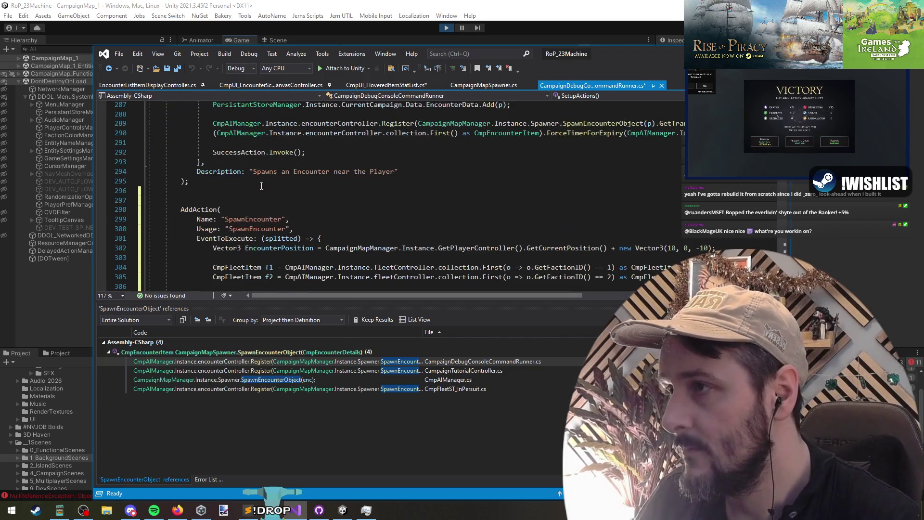
click(284, 219)
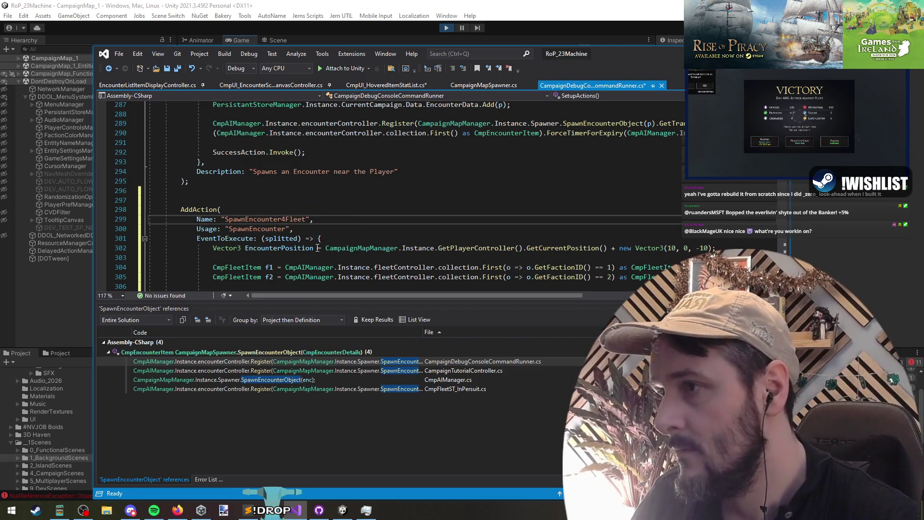
click(287, 229)
text(4Fleet)
Step: Duplicate the f2 fleet lookup line to create two extra lookups
scroll(304, 158, down, 4)
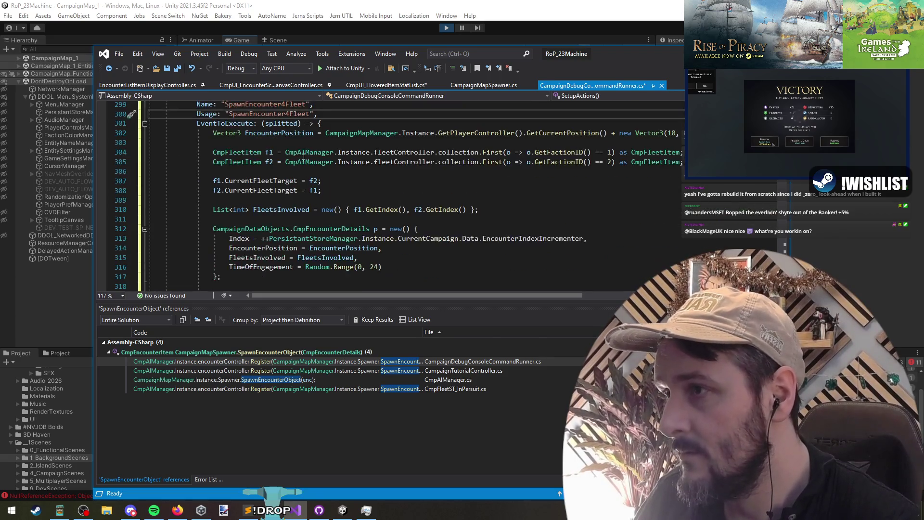
click(303, 154)
key(Down)
key(ctrl+c)
key(Down)
key(ctrl+v)
key(ctrl+v)
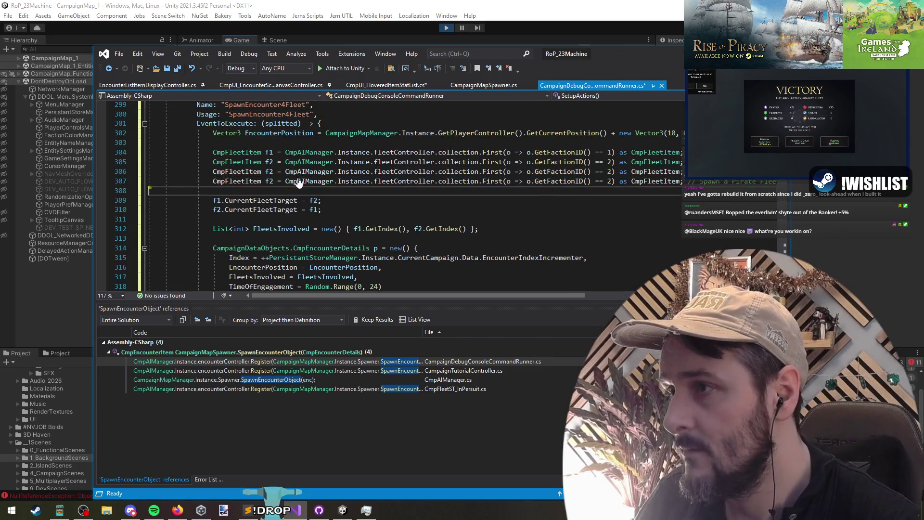
Step: Review the CurrentFleetTarget assignments and FleetsInvolved list, discarding a stray ForceVector3 edit
click(280, 203)
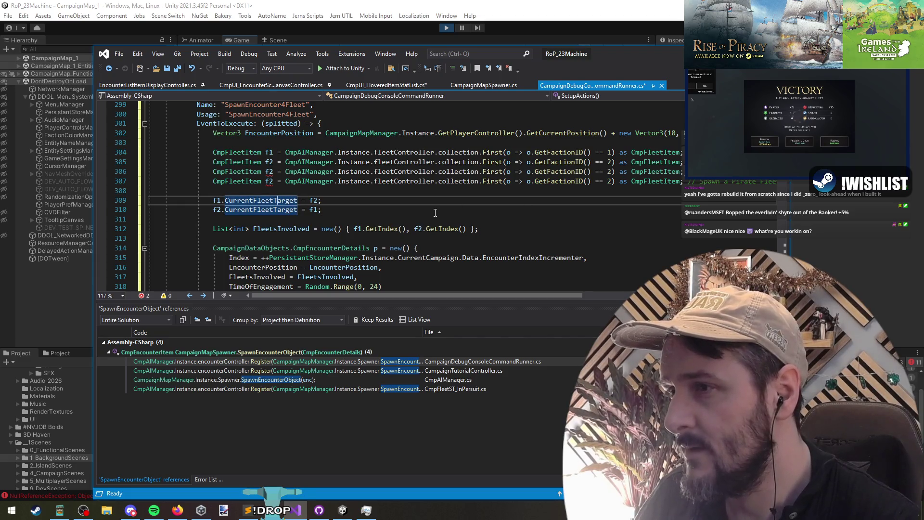
scroll(268, 139, down, 4)
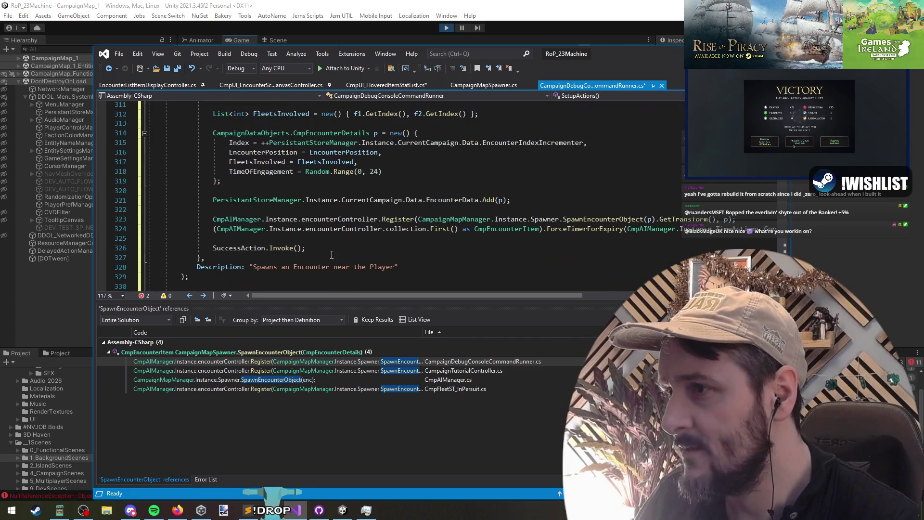
mouse_move(426, 239)
mouse_down()
mouse_move(289, 200)
mouse_move(426, 239)
mouse_up()
scroll(361, 212, up, 3)
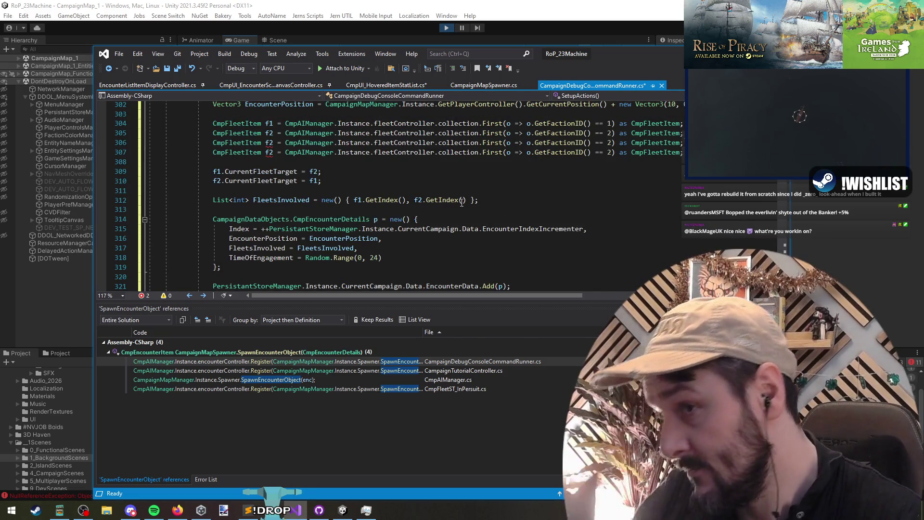
click(464, 200)
text(, ForceVector3.)
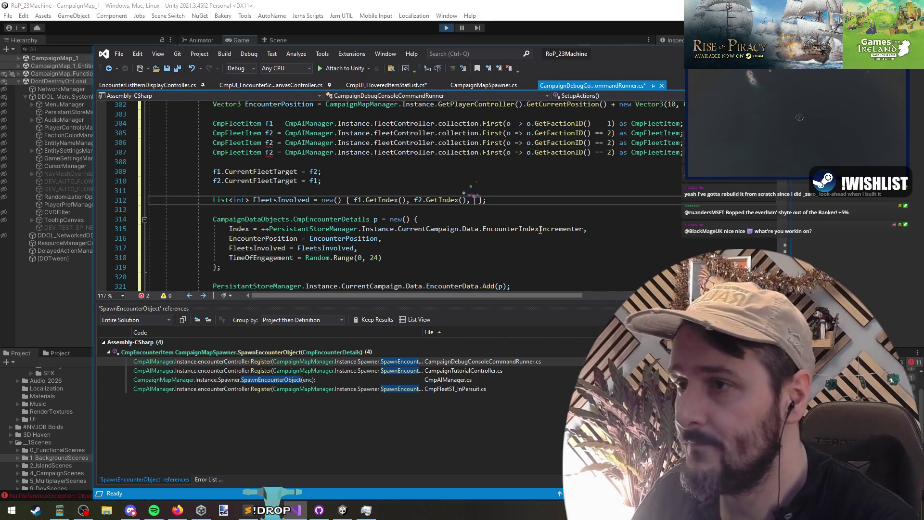
key(ctrl+shift+Left)
key(ctrl+shift+Left)
key(ctrl+shift+Left)
key(BackSpace)
Step: Rename the new lookups to f3 and f4, using factions 3 and 4
double_click(269, 142)
text(f3)
double_click(268, 152)
text(f4)
double_click(610, 142)
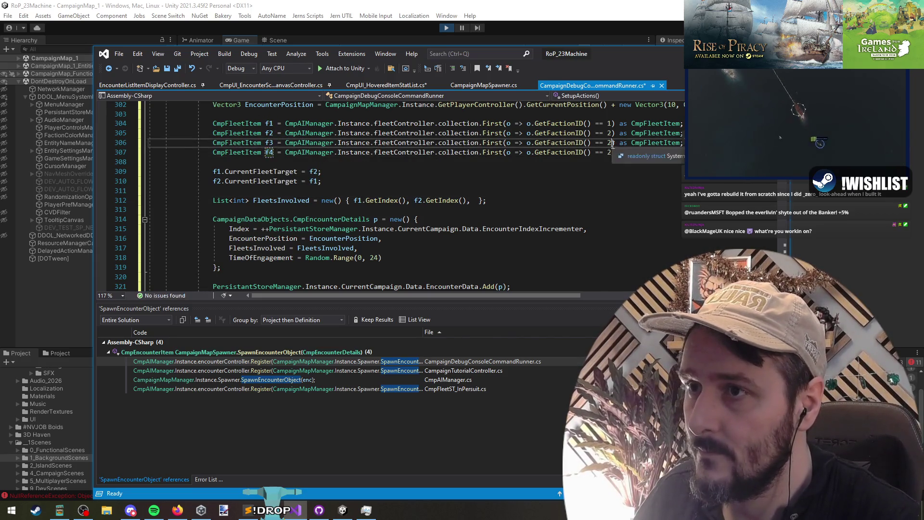
text(3)
double_click(610, 152)
text(4)
key(Down)
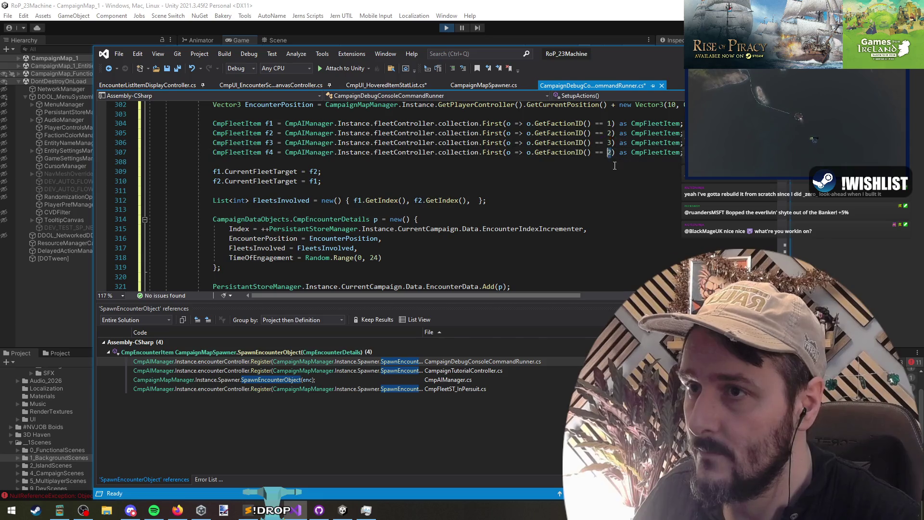
Step: Duplicate the targeting line and make f4 target f3
triple_click(356, 182)
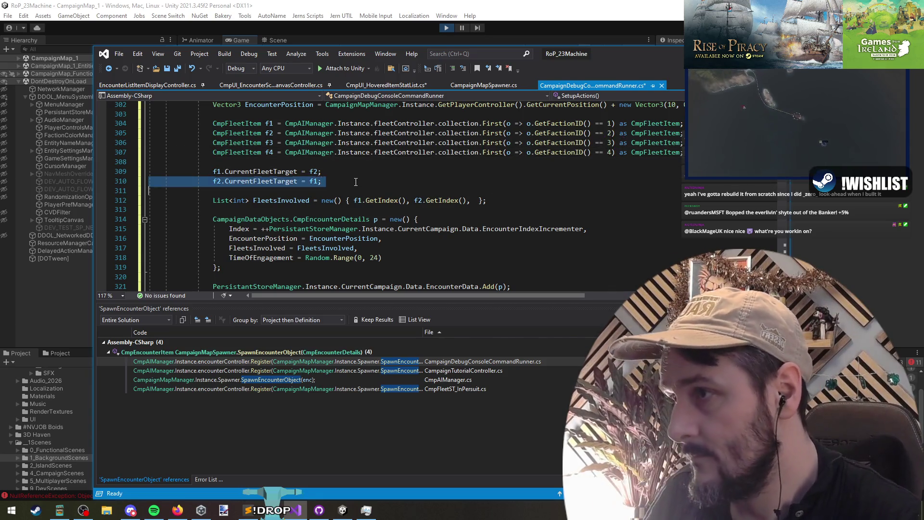
key(ctrl+c)
key(ctrl+v)
key(ctrl+v)
key(ctrl+v)
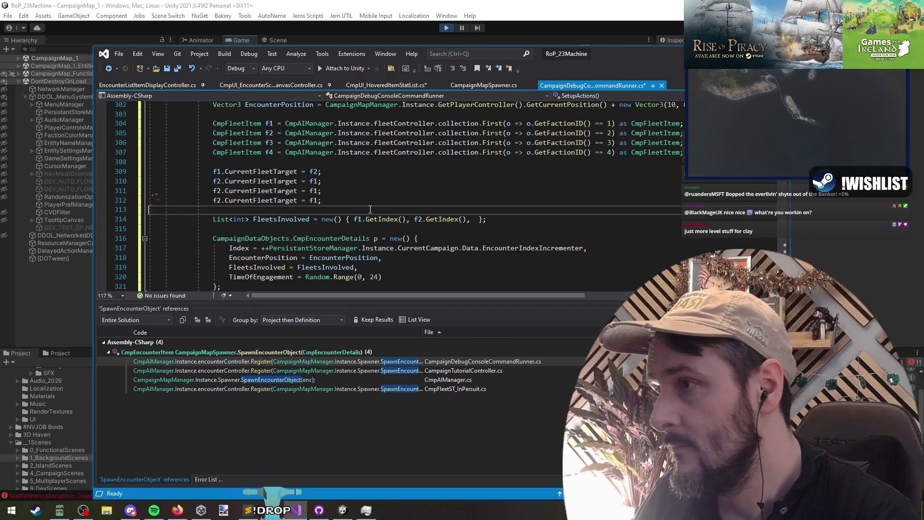
click(221, 190)
key(BackSpace)
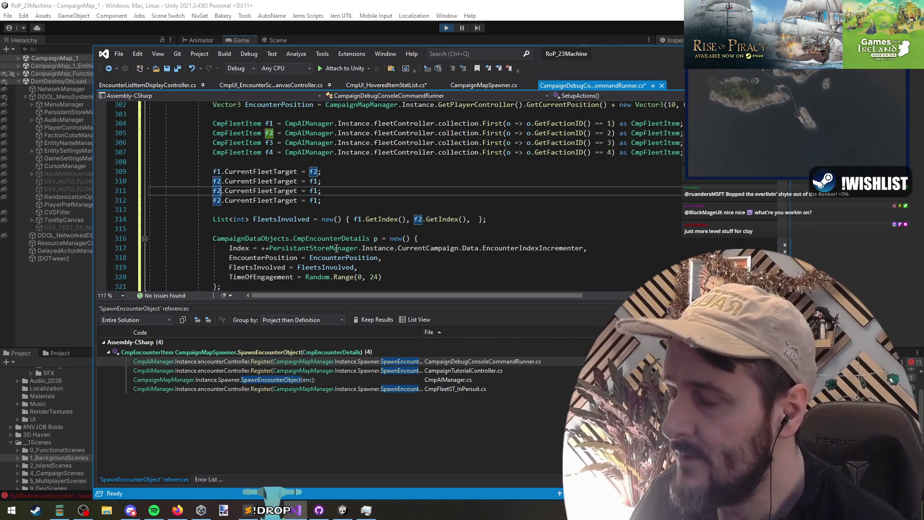
text(4)
key(End)
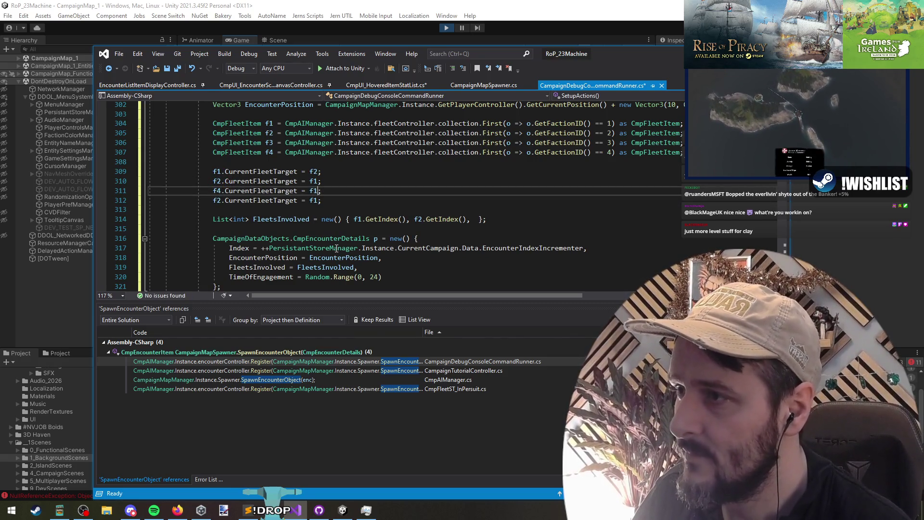
key(Left)
key(BackSpace)
text(3)
Step: Edit the next targeting line so f3 targets f4
key(Down)
key(BackSpace)
text(4)
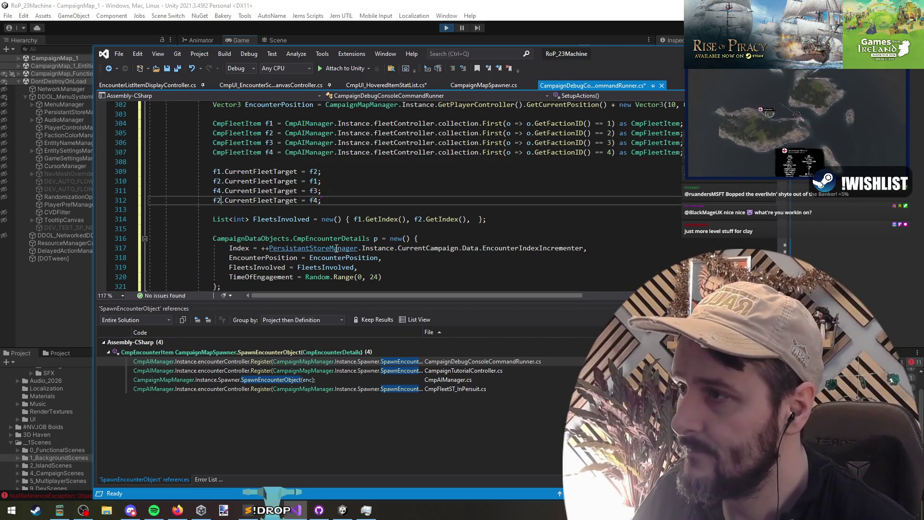
key(Home)
key(Right)
key(shift+Right)
text(3)
Step: Put the FleetsInvolved entries f1.GetIndex() and f2.GetIndex() on separate lines
click(283, 212)
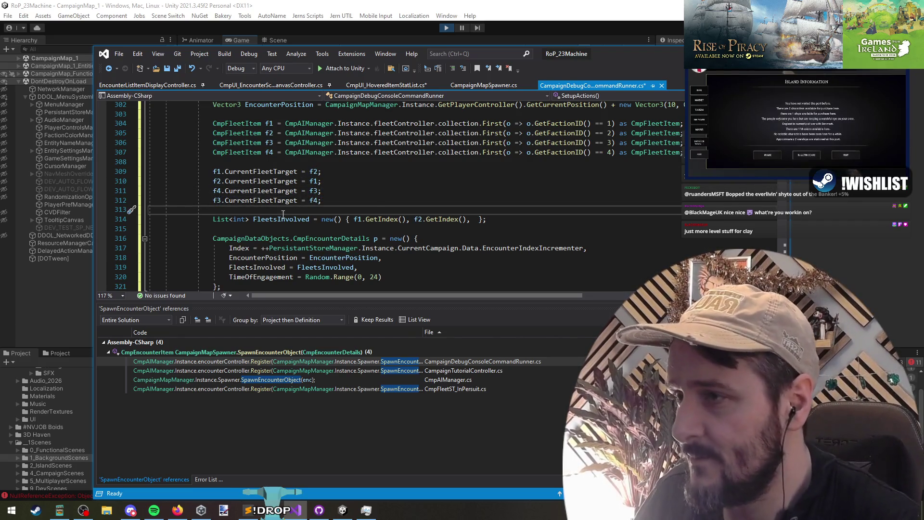
click(476, 219)
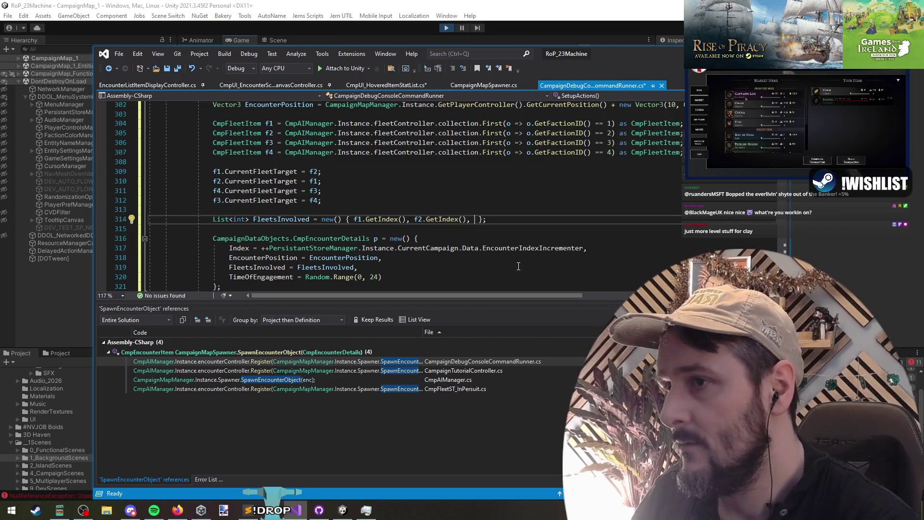
key(Return)
key(Return)
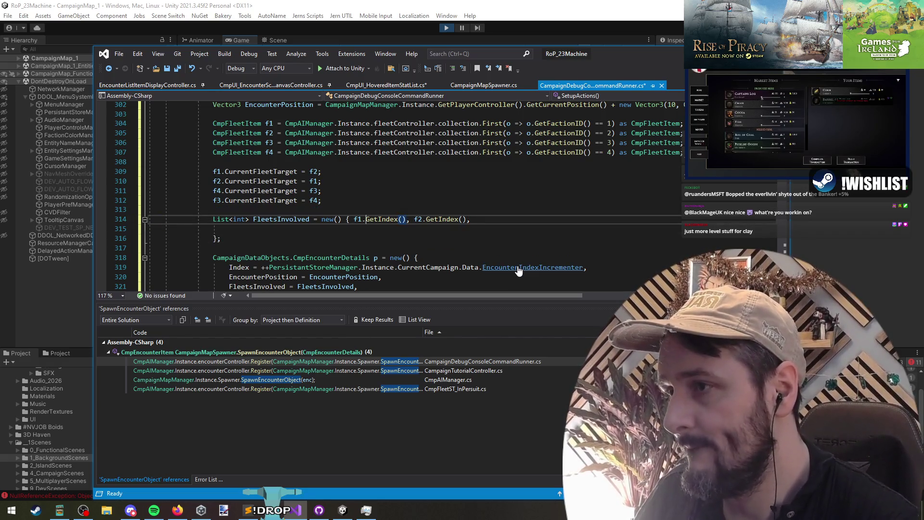
key(Return)
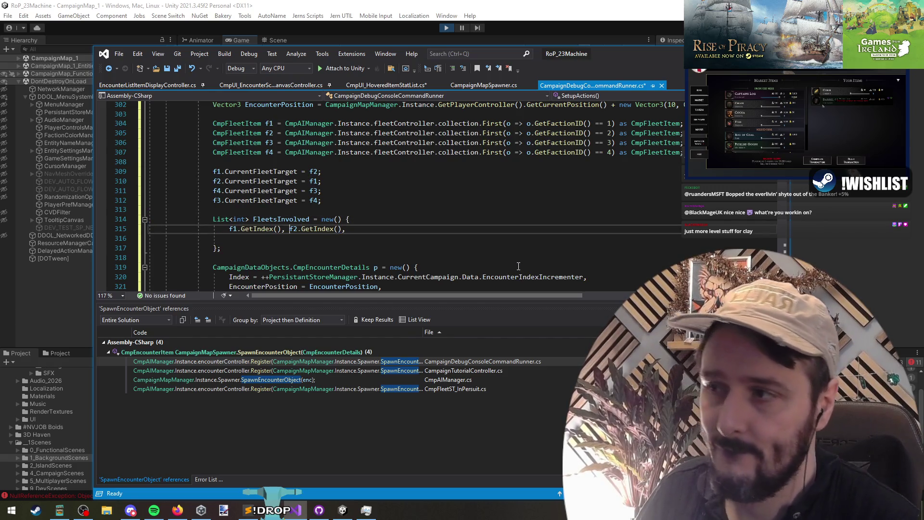
key(Return)
key(Down)
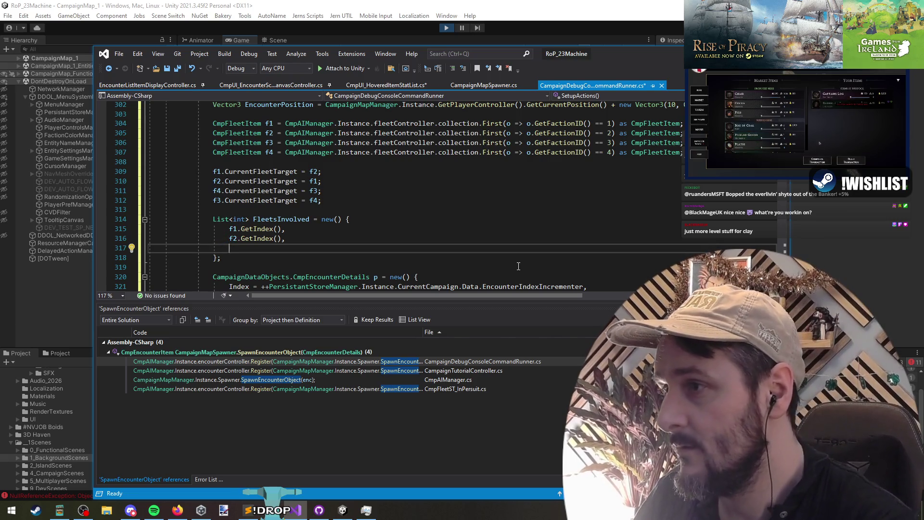
Step: Add f3.GetIndex() and f4.GetIndex() to FleetsInvolved, drop the stray semicolon, and save
text(f3.get)
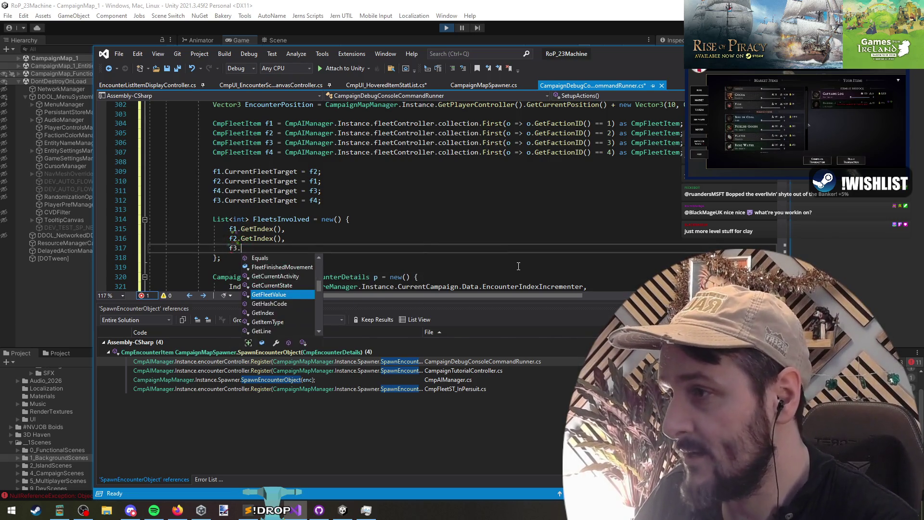
text(i(),)
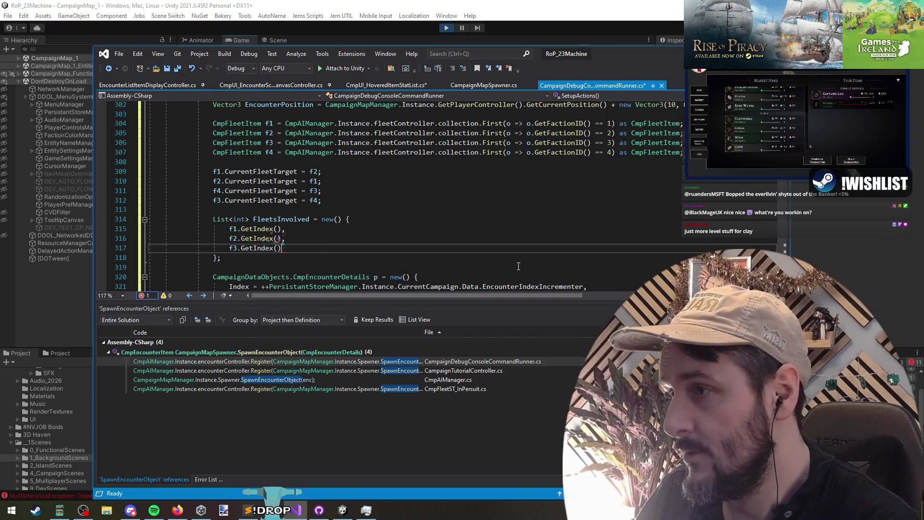
key(Return)
text(f4)
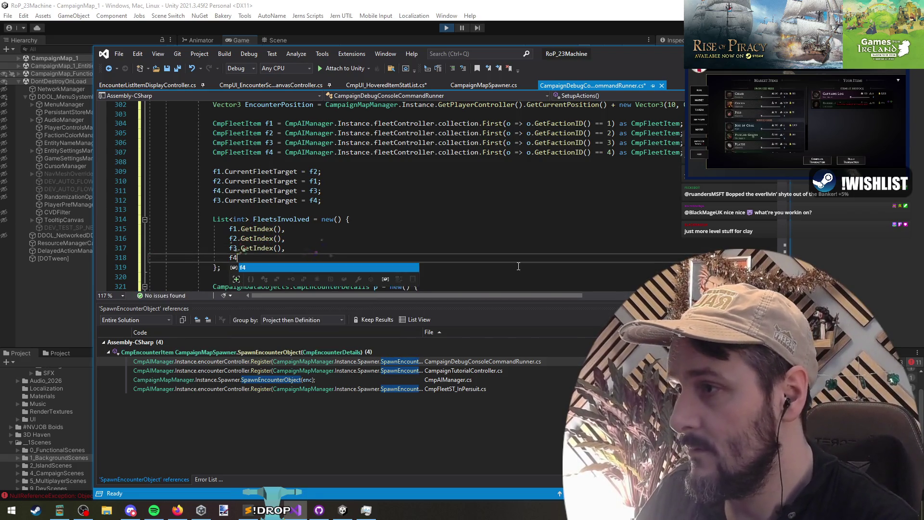
text(.getind())
key(BackSpace)
click(519, 266)
key(ctrl+s)
Step: Review the encounter details block and its Register call
scroll(287, 212, down, 3)
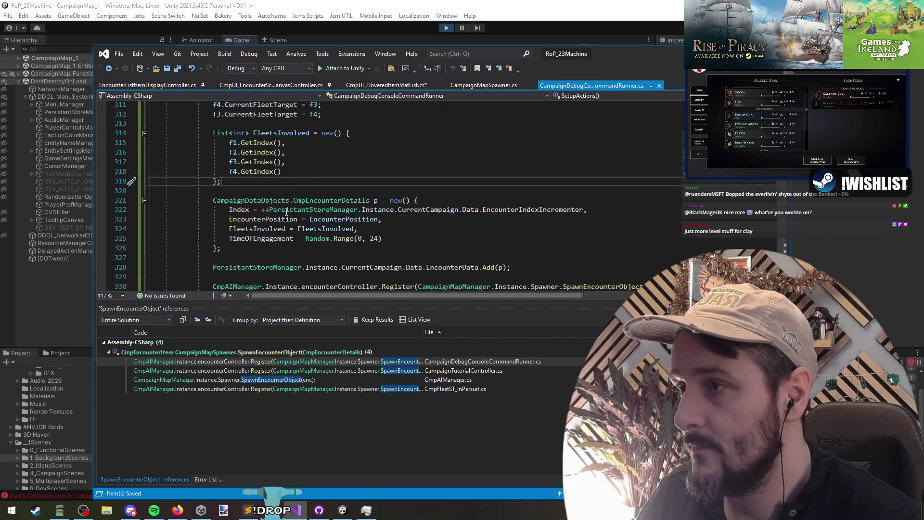
scroll(287, 212, down, 1)
double_click(337, 201)
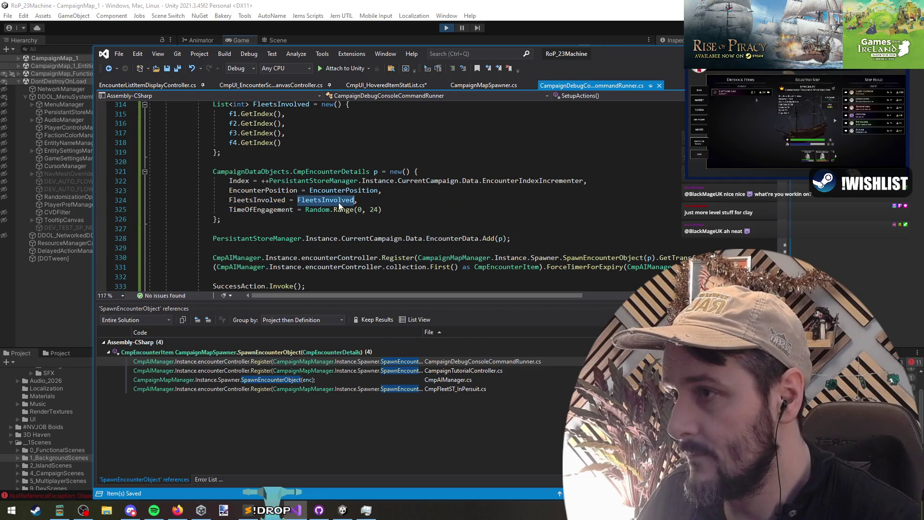
click(329, 181)
scroll(399, 175, down, 2)
click(399, 174)
click(506, 180)
click(394, 200)
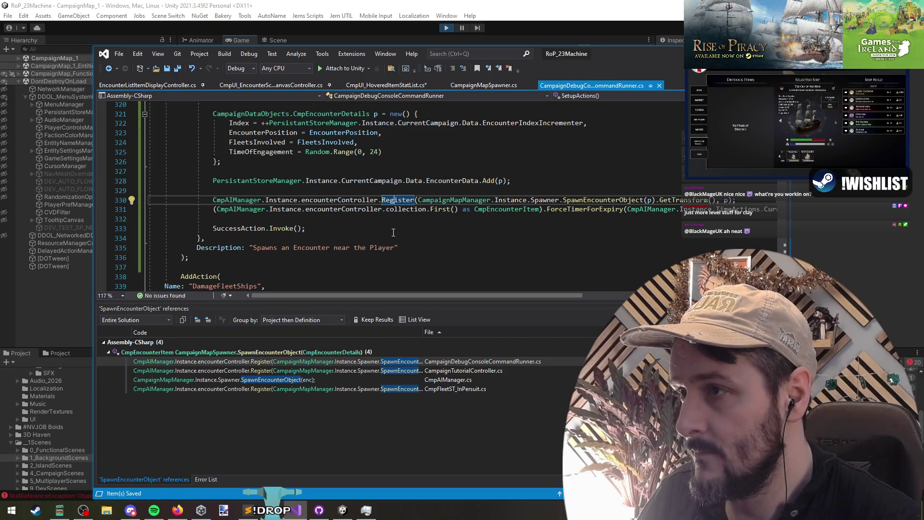
scroll(393, 232, up, 2)
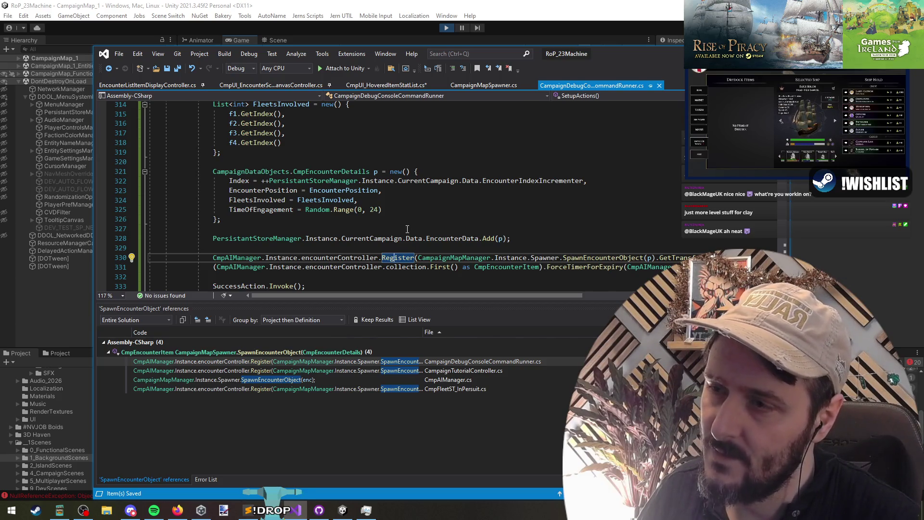
scroll(407, 229, up, 6)
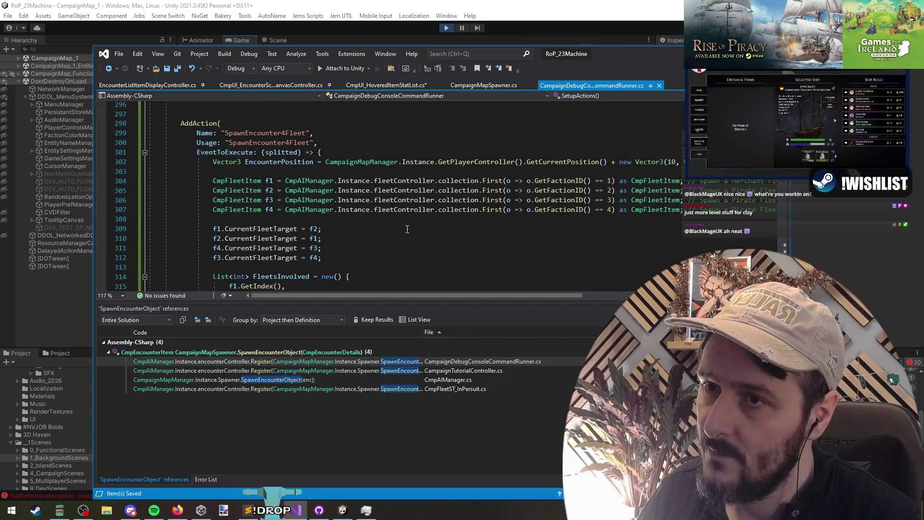
Step: Replace the fixed spawn offset 10 with Random.Range(-10, 10) and return to the running Unity game
double_click(673, 161)
text(Random.Range()
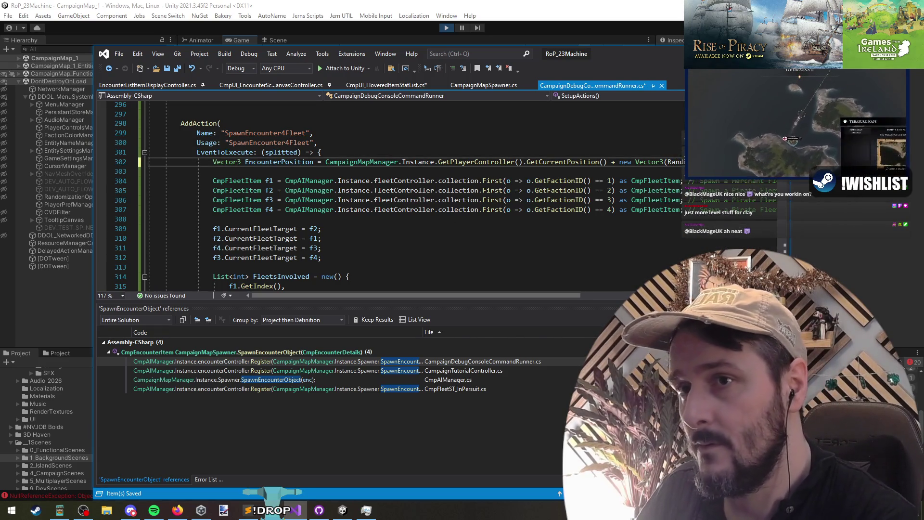
text(-10, 10), )
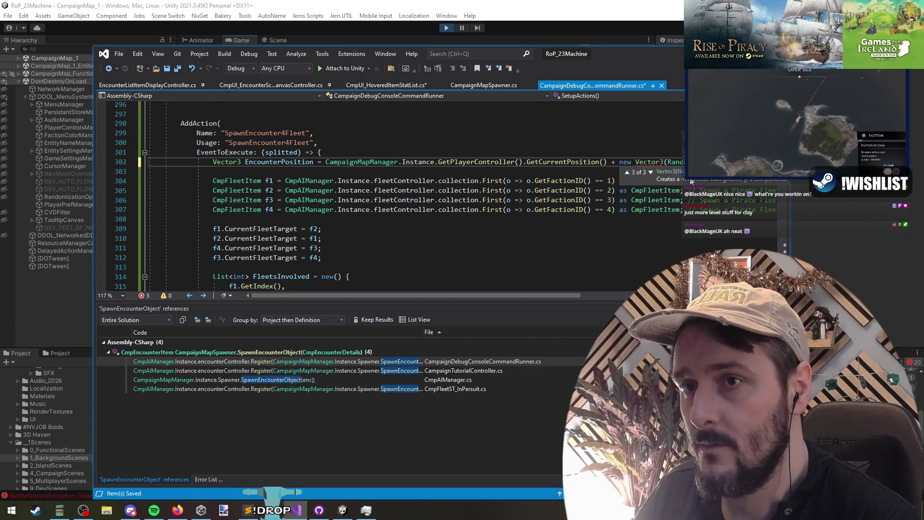
text(0, 0);)
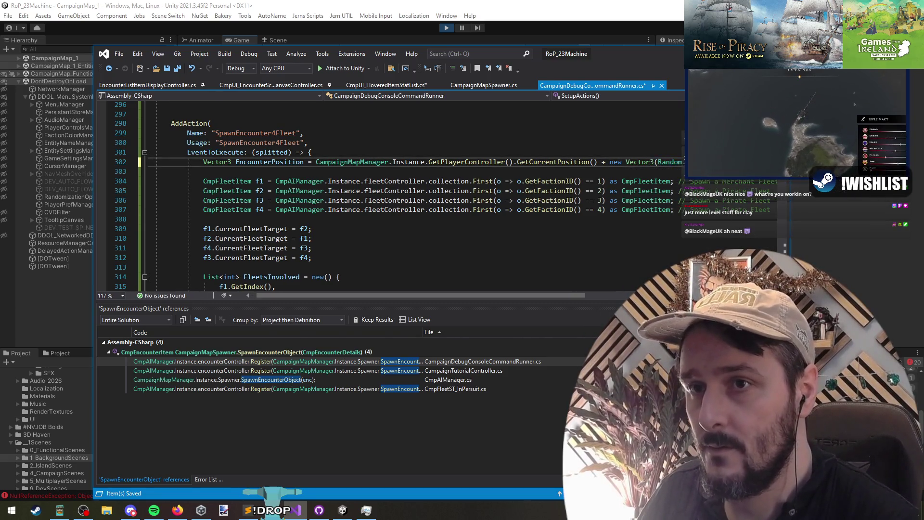
key(Down)
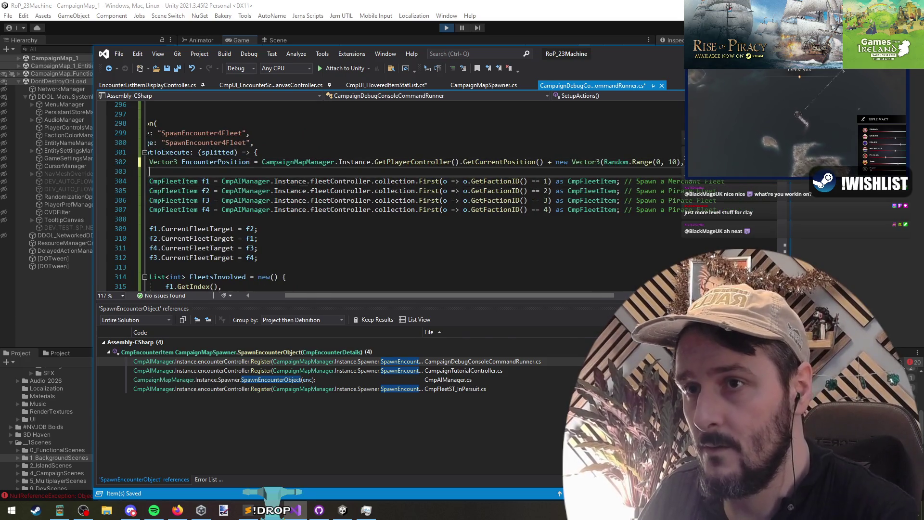
scroll(351, 239, down, 7)
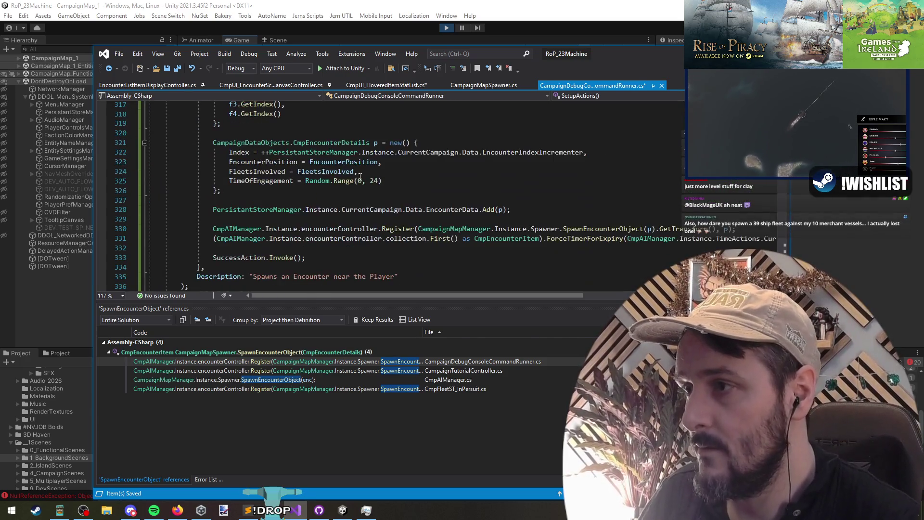
click(359, 198)
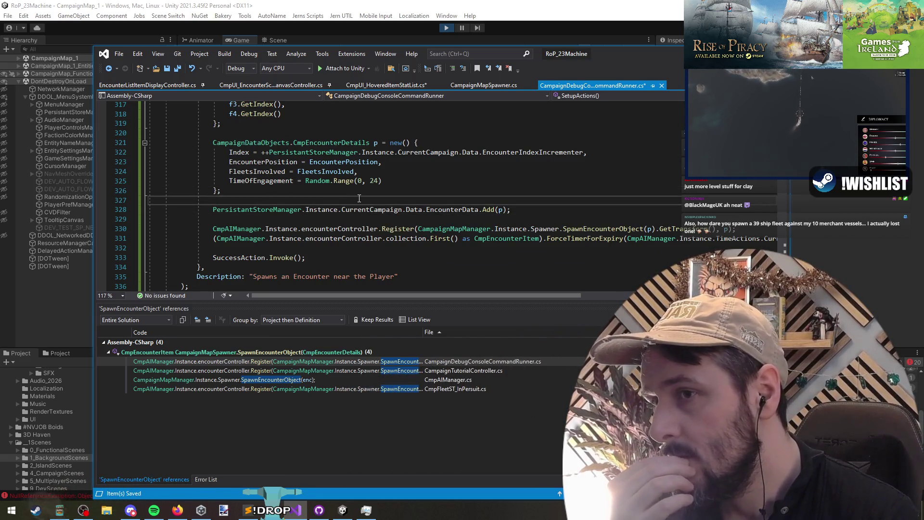
click(607, 43)
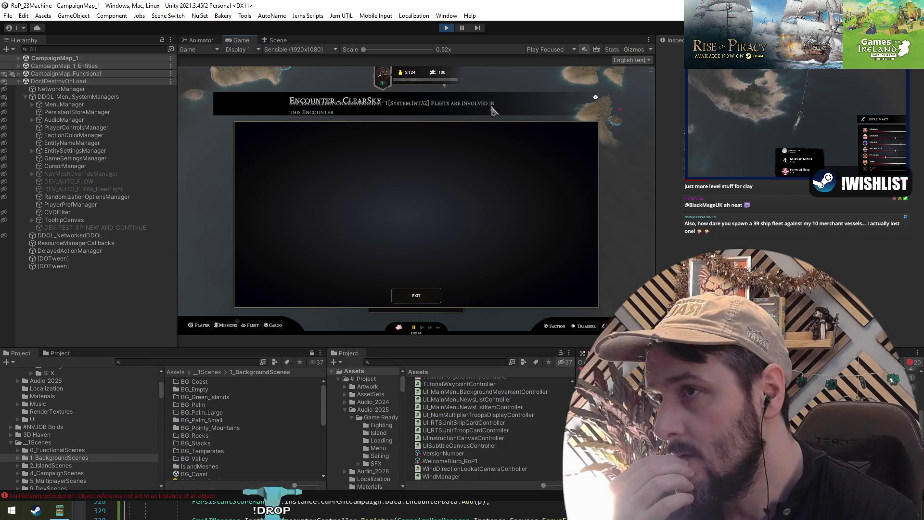
Step: Stop the running game, return to a maximized Visual Studio, and save all scripts
click(445, 28)
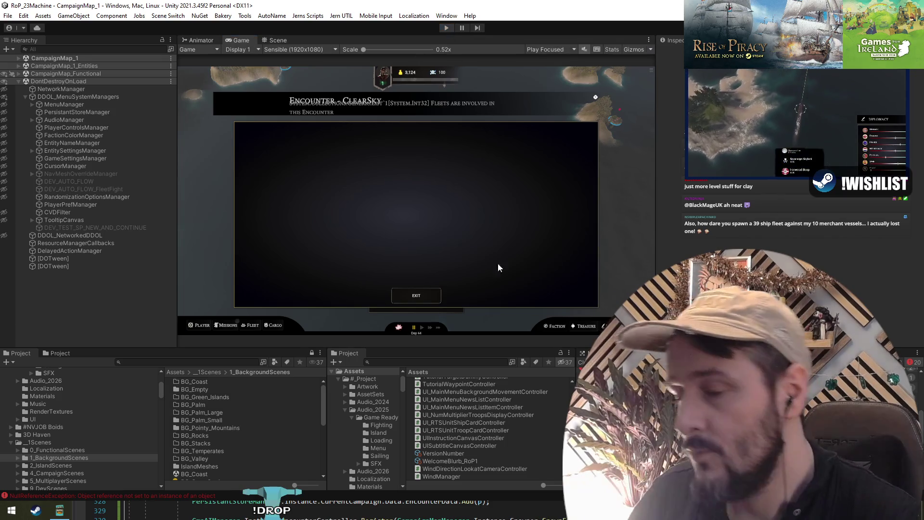
key(alt+Tab)
key(super+Up)
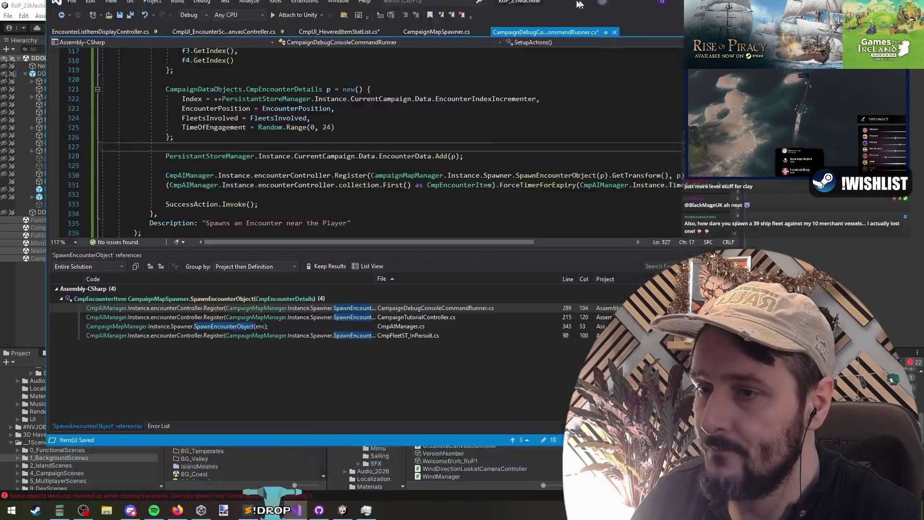
click(83, 23)
Step: Set the description to 'Spawns a 4 fleet Encounter near the Player', then reformat and save the file
click(322, 230)
scroll(324, 231, up, 4)
scroll(324, 231, up, 5)
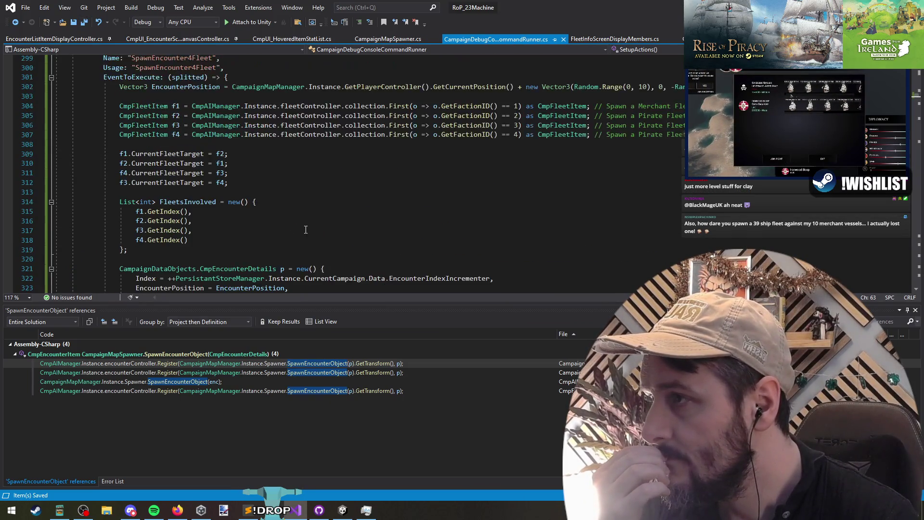
scroll(213, 197, down, 10)
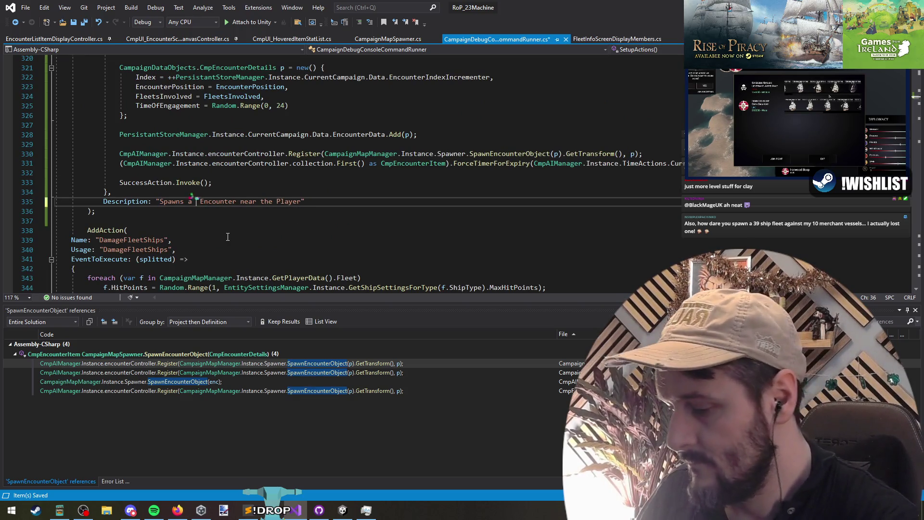
key(Down)
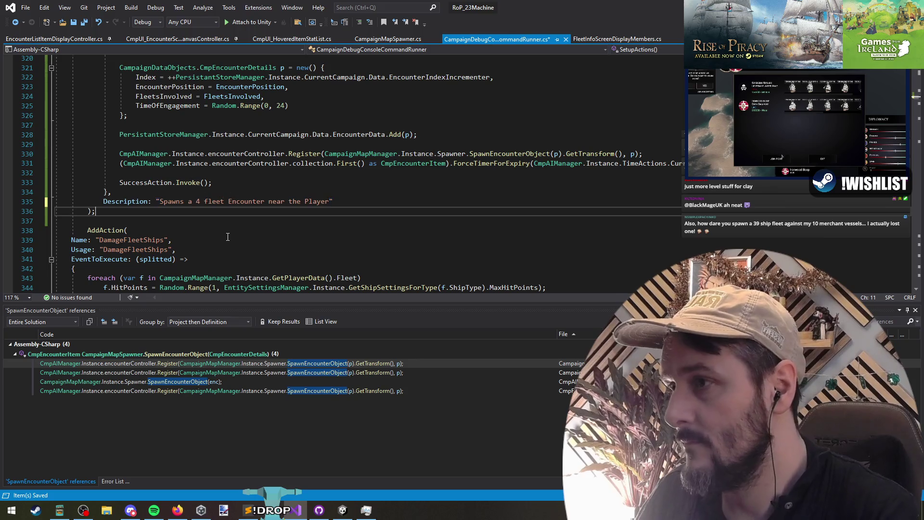
scroll(156, 220, down, 10)
key(ctrl+a)
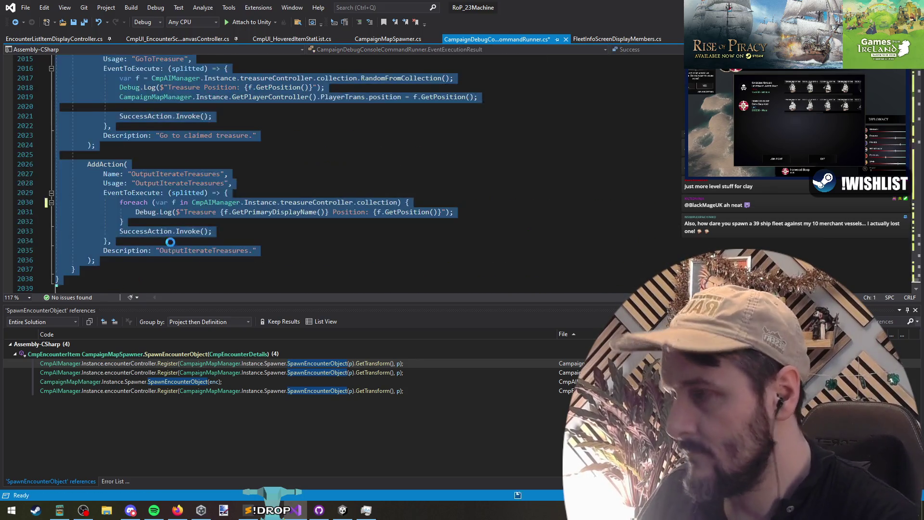
key(ctrl+s)
key(Escape)
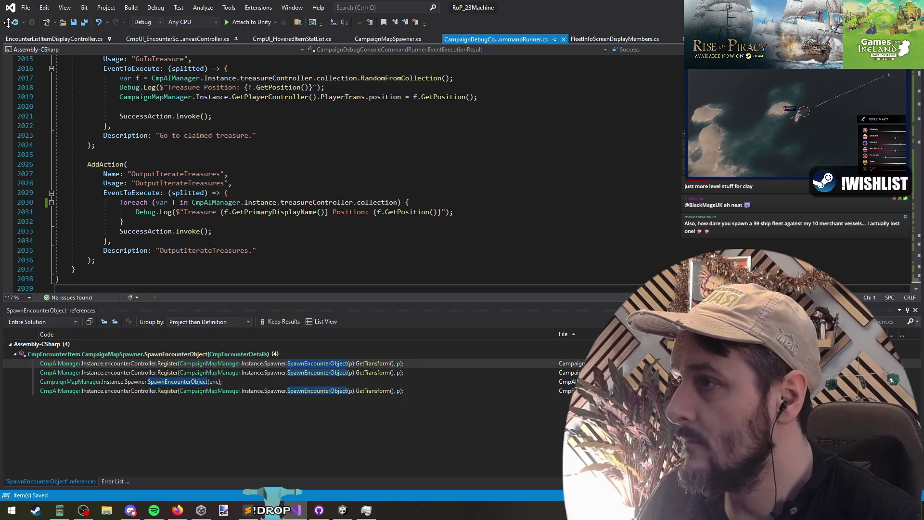
Step: Remove the empty line above the four-fleet action in the command runner
click(12, 24)
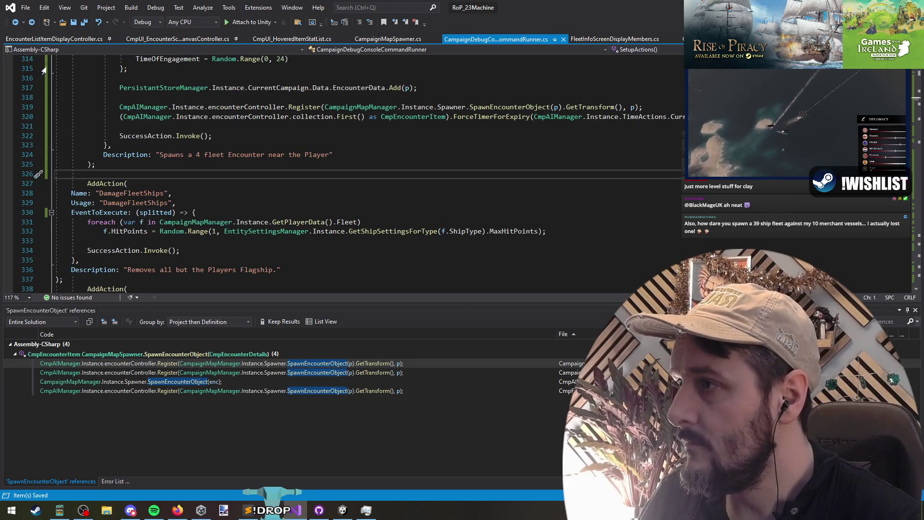
scroll(290, 182, down, 5)
click(112, 155)
scroll(291, 182, up, 2)
scroll(249, 213, down, 6)
scroll(164, 246, up, 15)
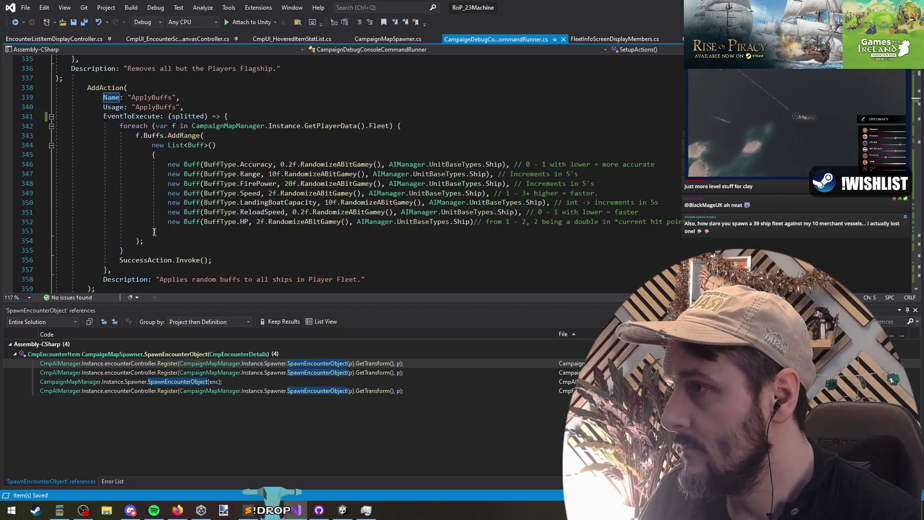
scroll(122, 211, up, 6)
click(198, 138)
key(ctrl+x)
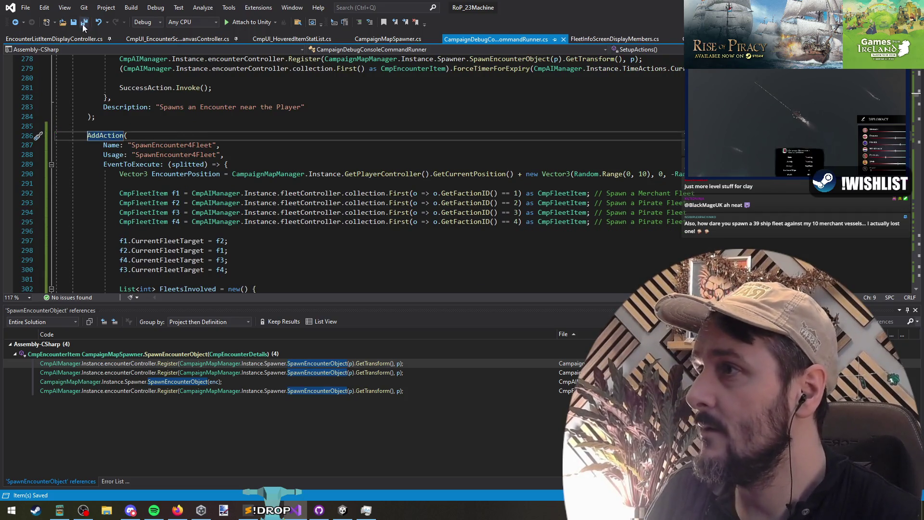
click(387, 39)
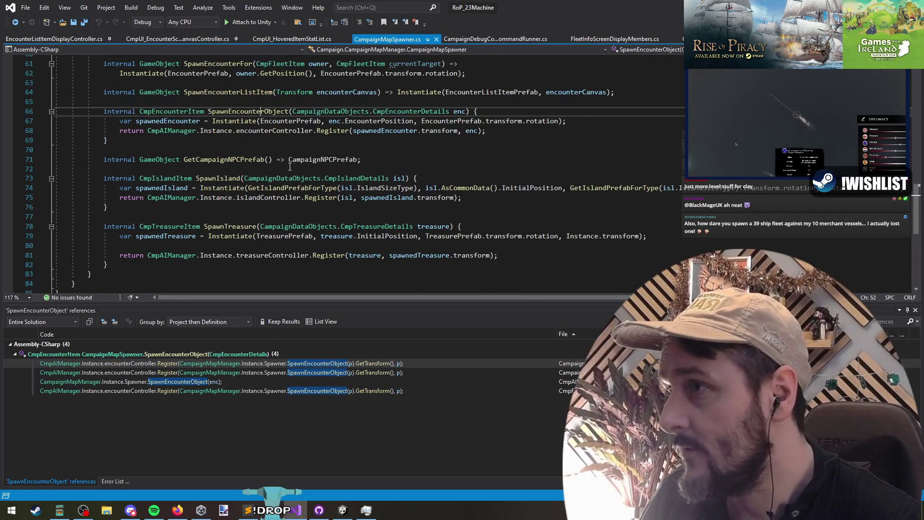
Step: In CmpUI_HoveredItemStatList.cs, reduce the gap after Display to two blank lines
key(ctrl+Tab)
key(ctrl+Tab)
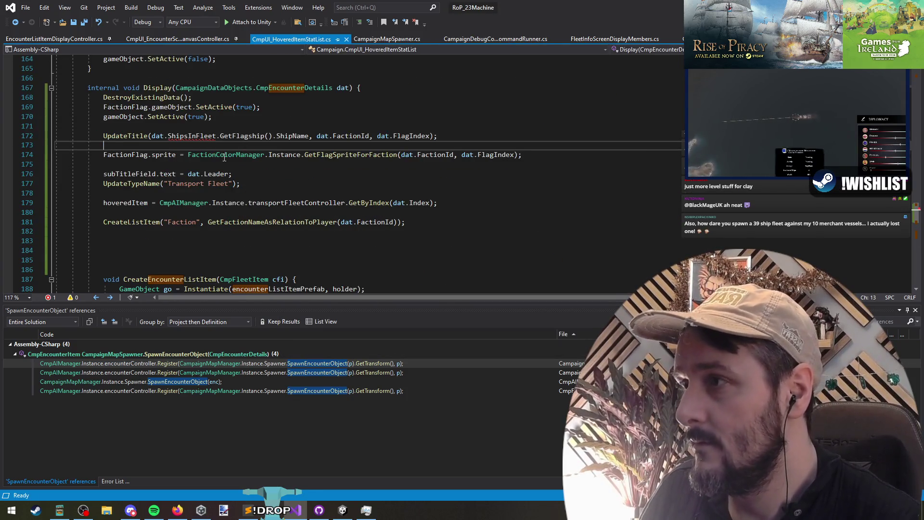
click(192, 232)
key(Delete)
key(Delete)
key(Delete)
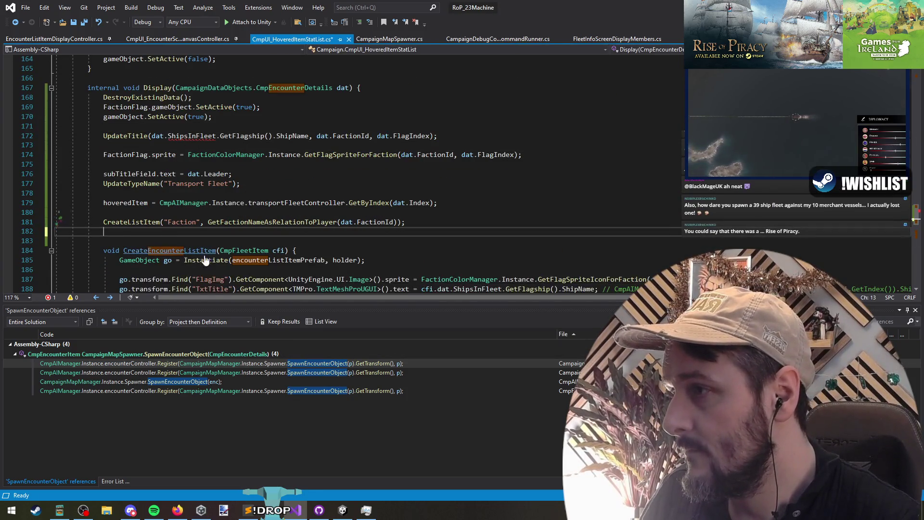
key(Delete)
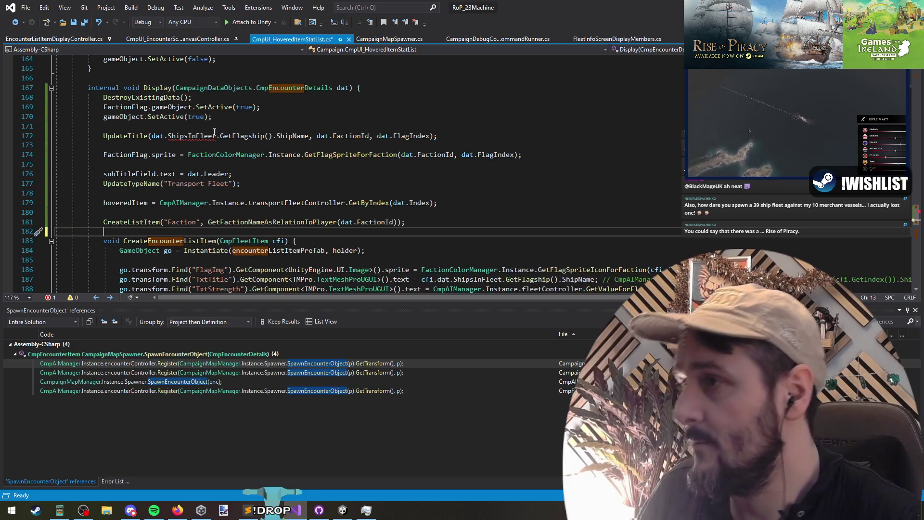
key(Return)
key(Return)
Step: Select the flagship ship-name argument of UpdateTitle on line 172
click(132, 136)
click(152, 135)
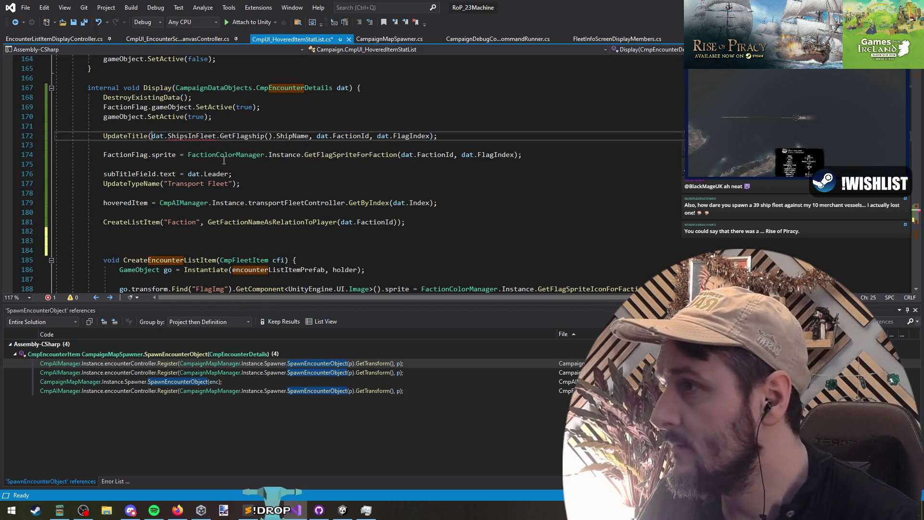
shift+click(309, 136)
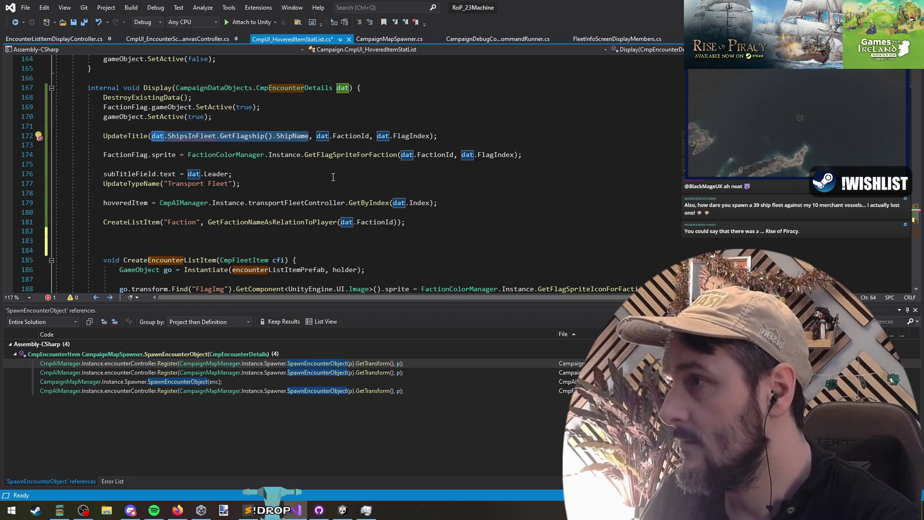